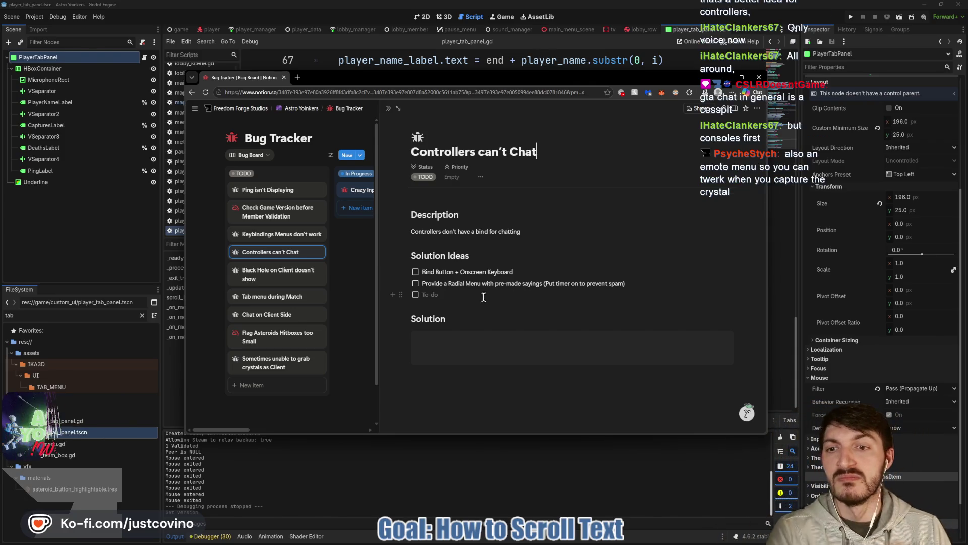
Step: Open the Chat on Client Side bug card, close it to see the full Bug Board, then go back to the script
{"action": "left_click", "coordinate": [295, 315]}
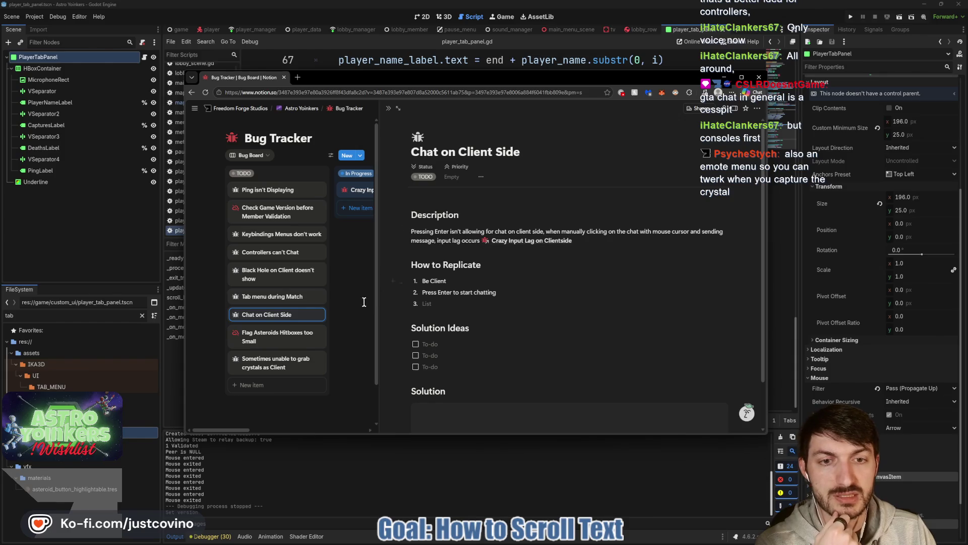
{"action": "left_click", "coordinate": [357, 322]}
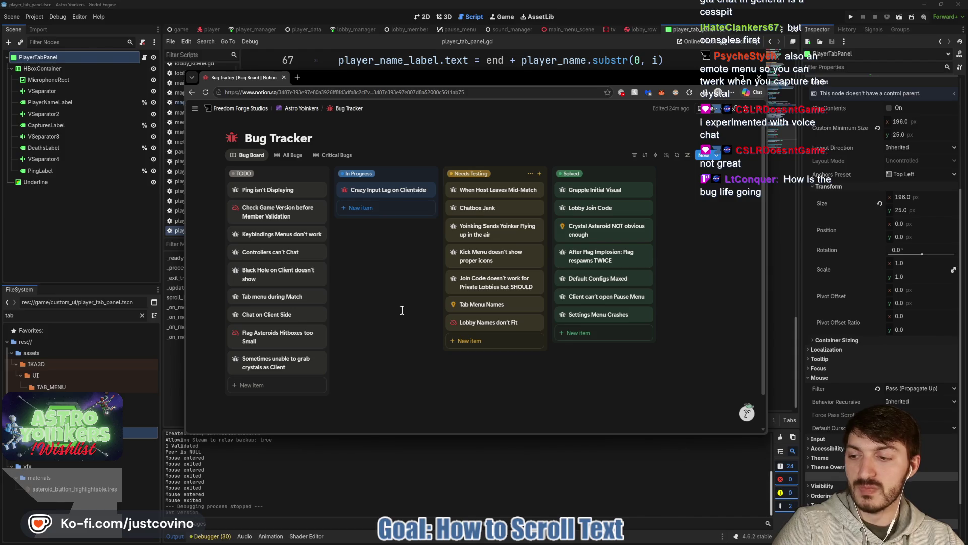
{"action": "key", "text": "alt+Tab"}
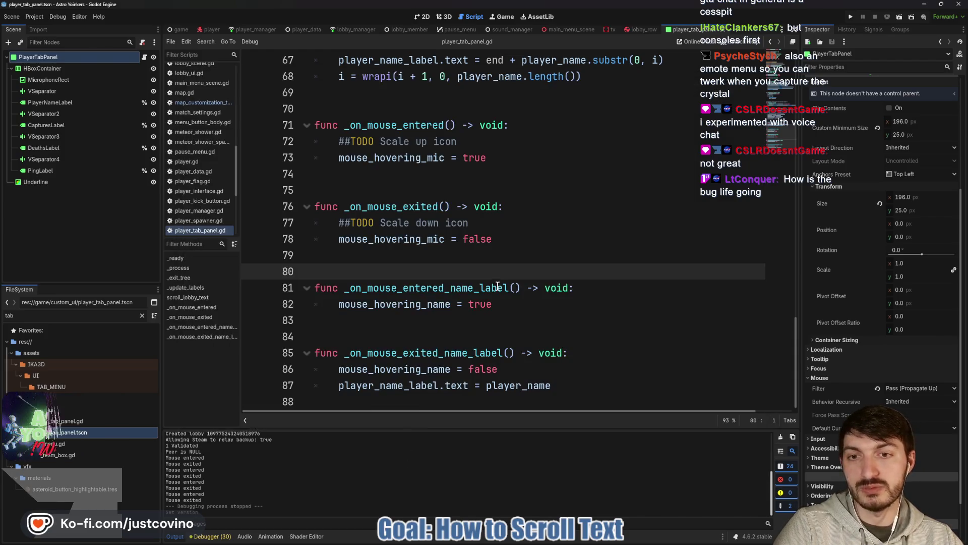
Step: Scroll player_tab_panel.gd up to line 1 to review its declarations, and place the cursor on empty line 11
{"action": "scroll", "coordinate": [437, 287], "scroll_direction": "up", "scroll_amount": 4}
{"action": "scroll", "coordinate": [438, 287], "scroll_direction": "up", "scroll_amount": 3}
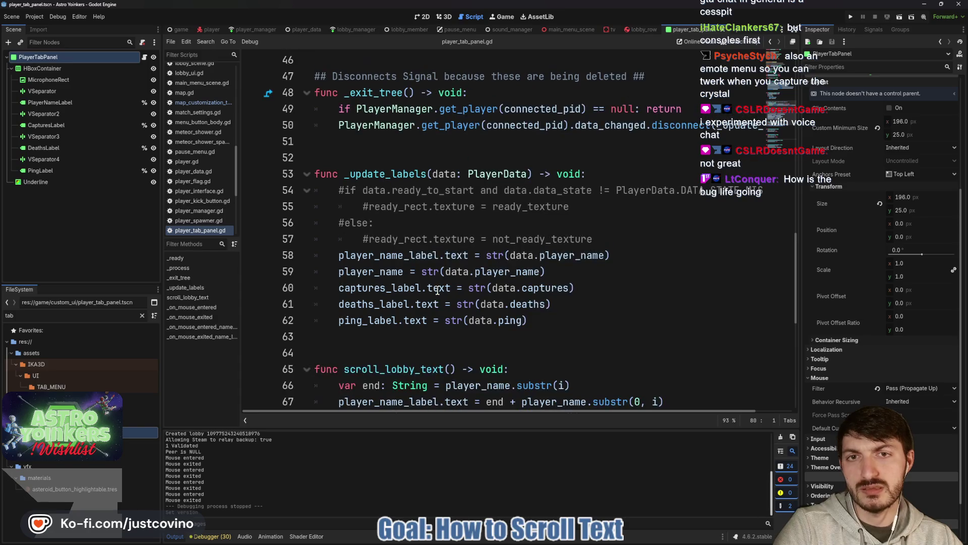
{"action": "scroll", "coordinate": [452, 235], "scroll_direction": "up", "scroll_amount": 3}
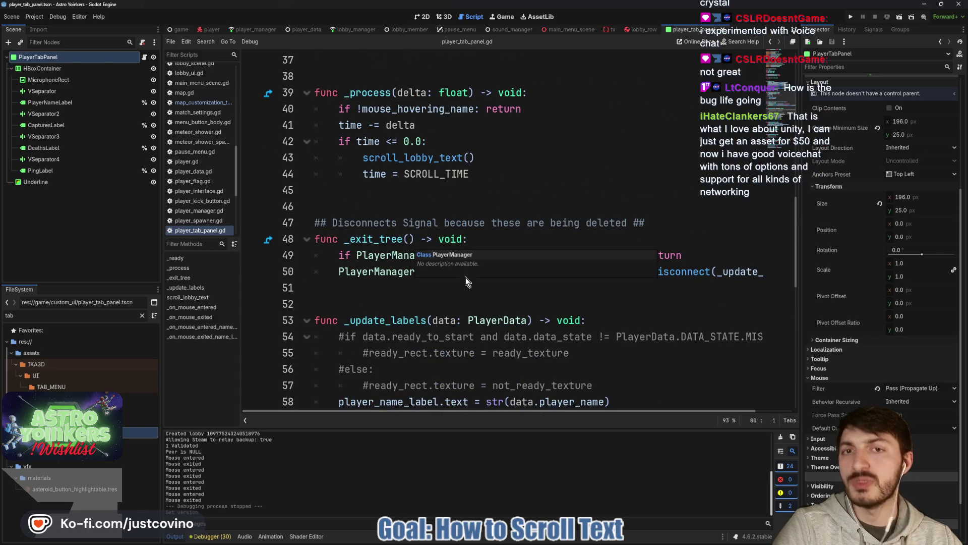
{"action": "scroll", "coordinate": [414, 260], "scroll_direction": "up", "scroll_amount": 5}
{"action": "scroll", "coordinate": [396, 207], "scroll_direction": "up", "scroll_amount": 4}
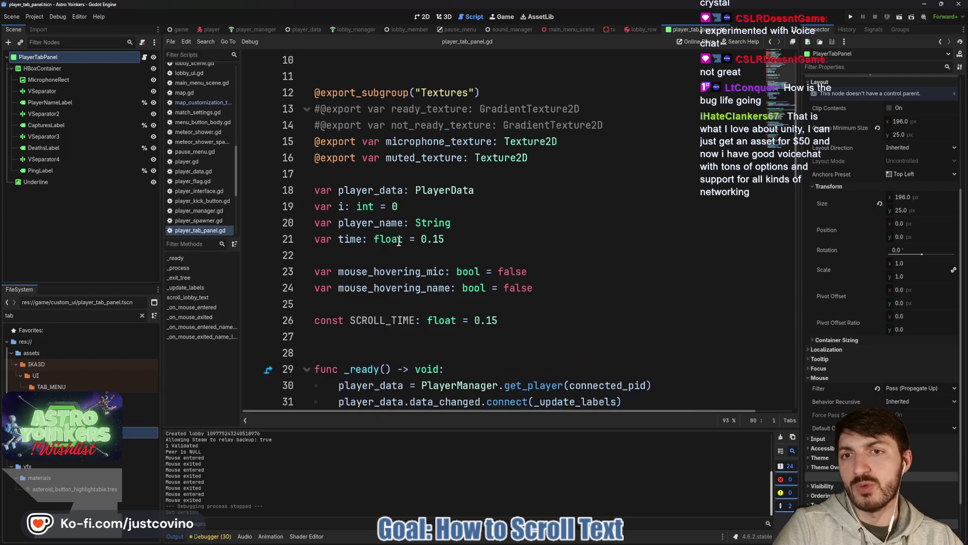
{"action": "scroll", "coordinate": [396, 207], "scroll_direction": "up", "scroll_amount": 3}
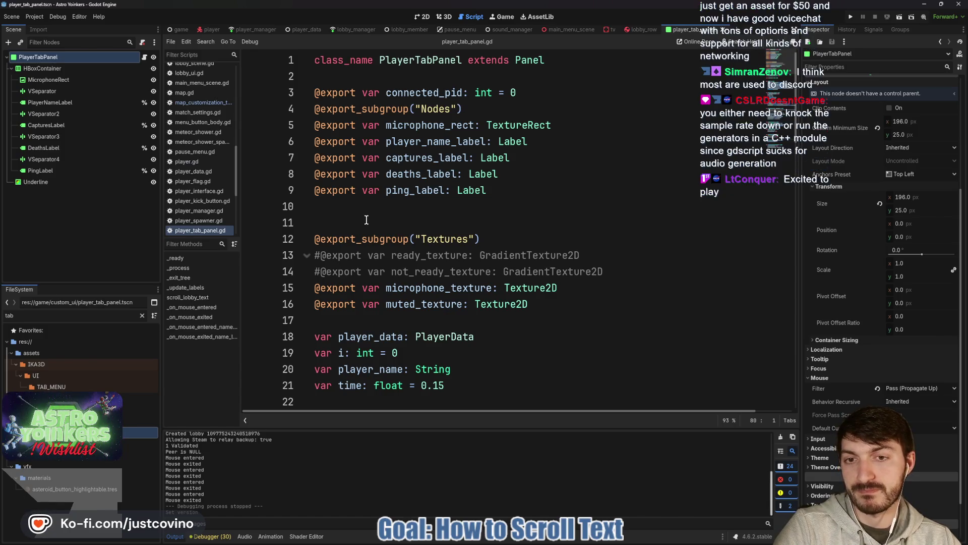
{"action": "left_click", "coordinate": [366, 220]}
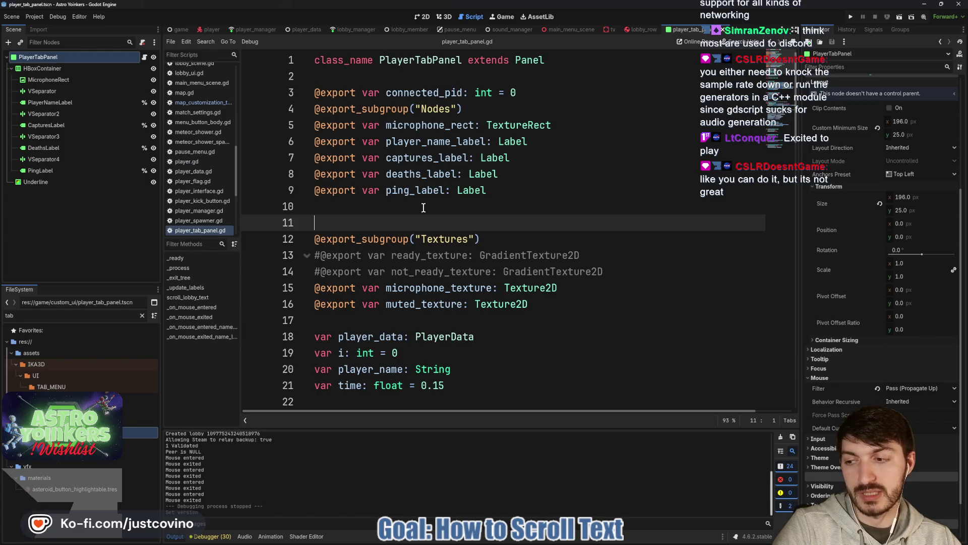
{"action": "scroll", "coordinate": [423, 207], "scroll_direction": "down", "scroll_amount": 1}
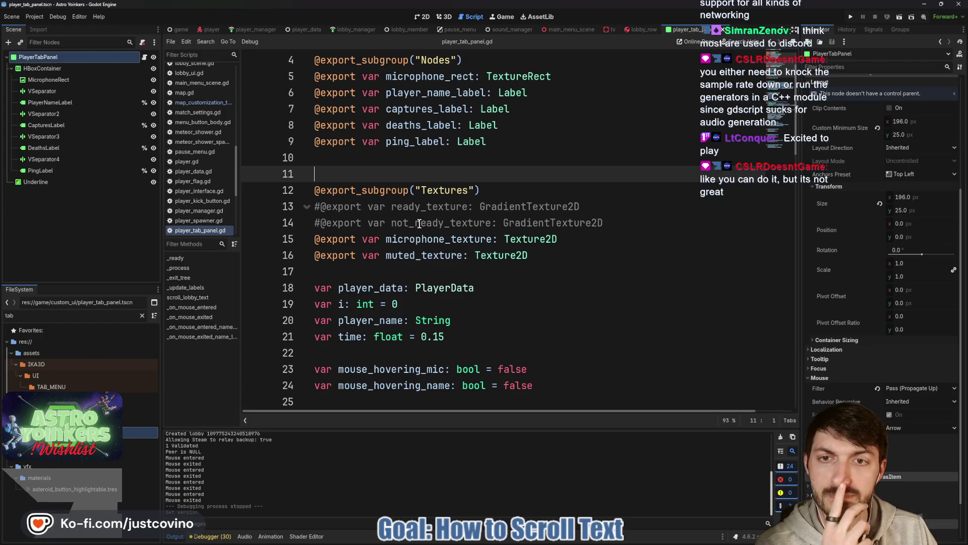
Step: Show player.tscn in the 2D workspace and sketch a circle over the canvas
{"action": "left_click", "coordinate": [211, 29]}
{"action": "left_click", "coordinate": [424, 17]}
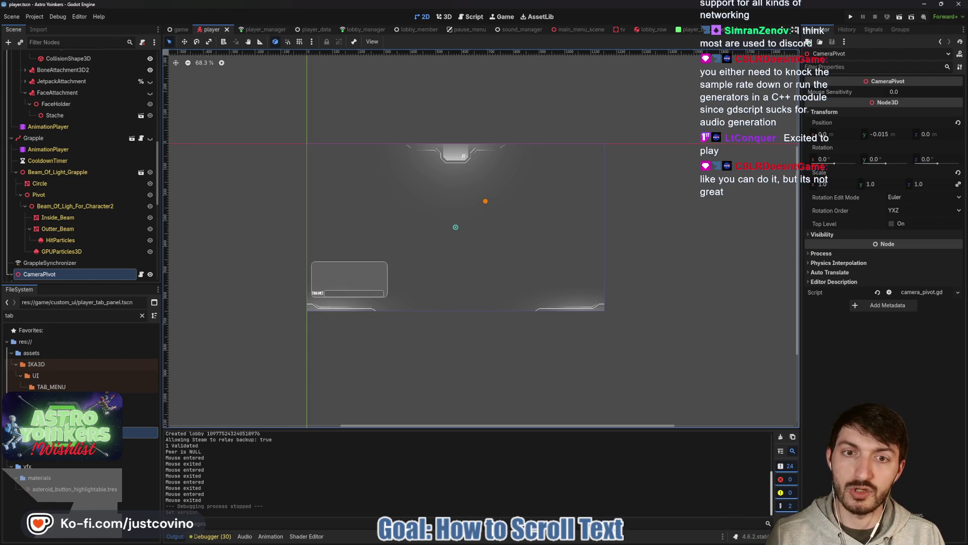
{"action": "left_click", "coordinate": [494, 227]}
{"action": "left_click", "coordinate": [495, 229]}
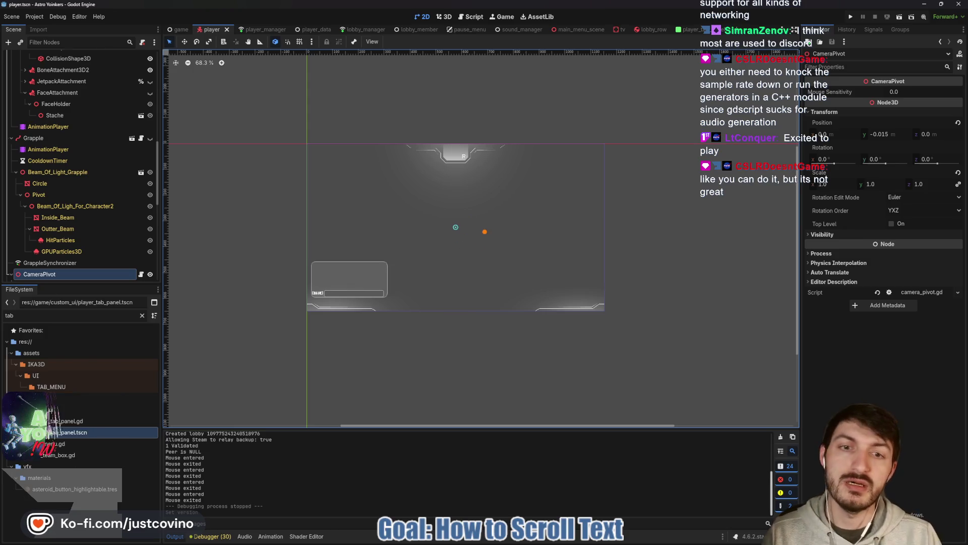
{"action": "mouse_move", "coordinate": [512, 222]}
{"action": "left_mouse_down"}
{"action": "mouse_move", "coordinate": [500, 263]}
{"action": "mouse_move", "coordinate": [511, 222]}
{"action": "left_mouse_up"}
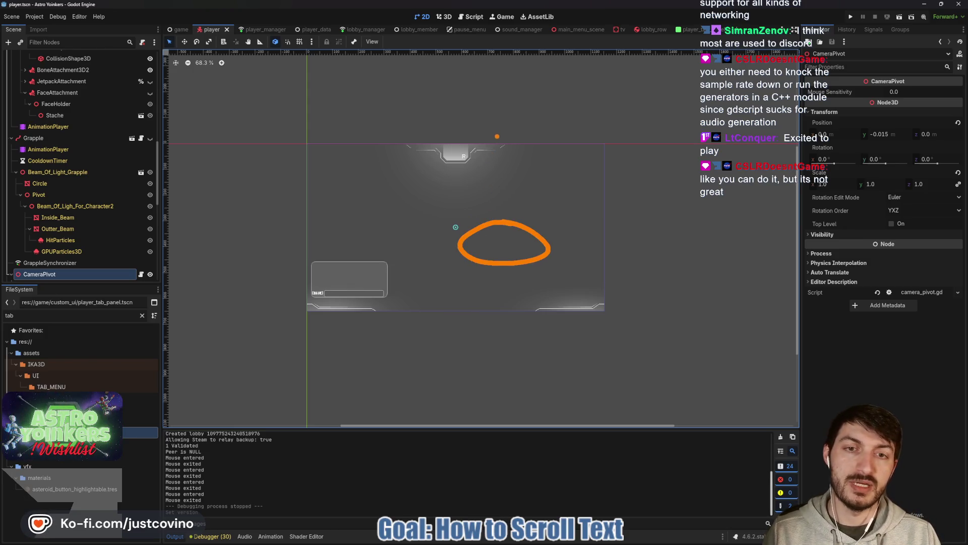
{"action": "left_click_drag", "start_coordinate": [497, 136], "coordinate": [503, 250]}
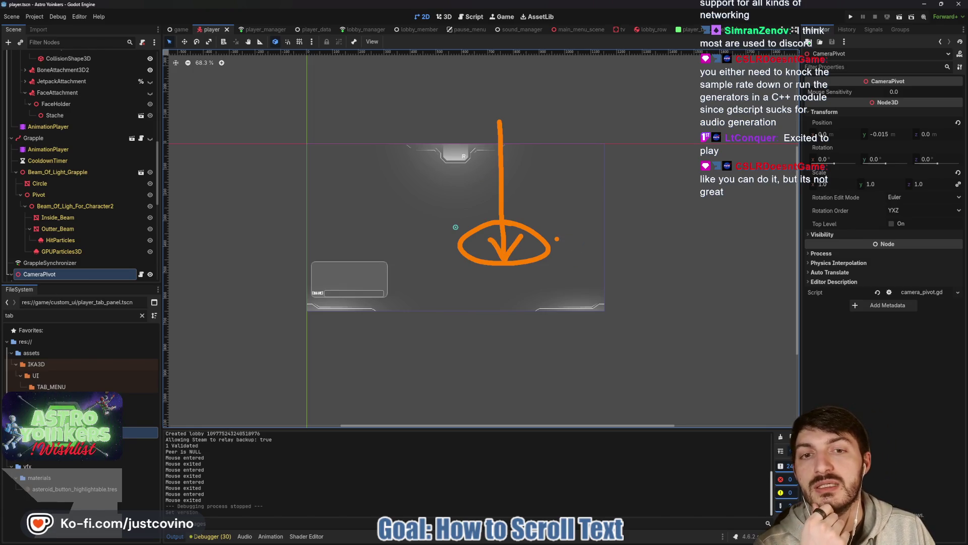
{"action": "key", "text": "Escape"}
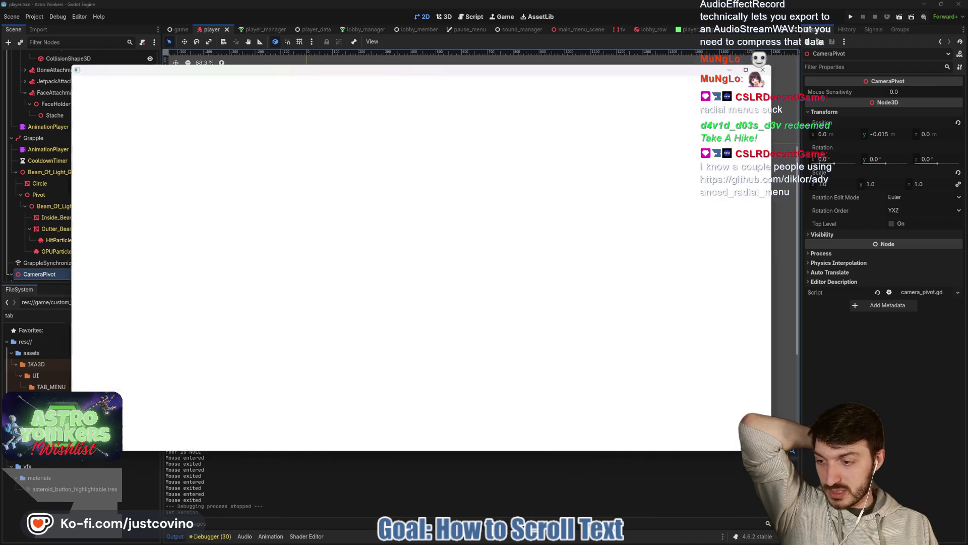
Step: Scroll through the advanced_radial_menu README on GitHub, then close the browser window
{"action": "scroll", "coordinate": [398, 224], "scroll_direction": "down", "scroll_amount": 3}
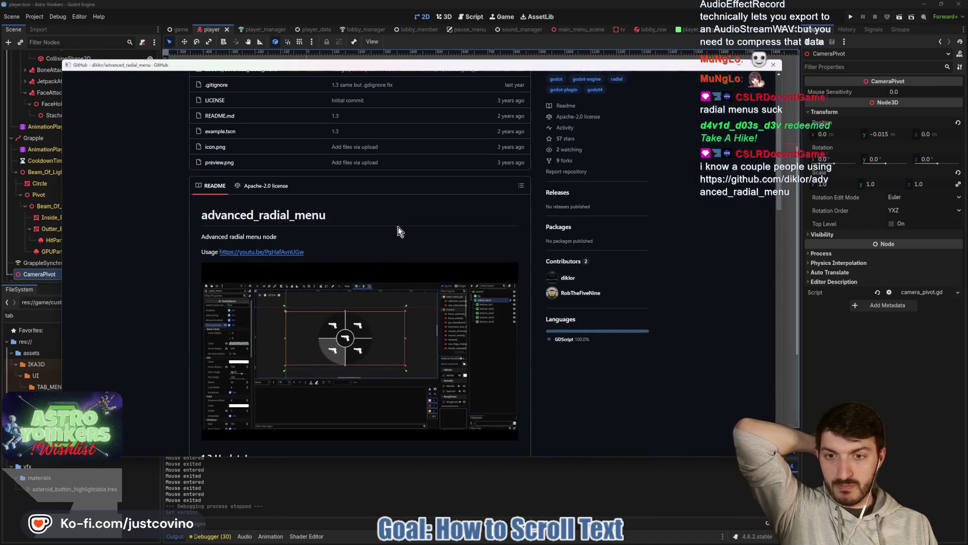
{"action": "scroll", "coordinate": [402, 229], "scroll_direction": "up", "scroll_amount": 1}
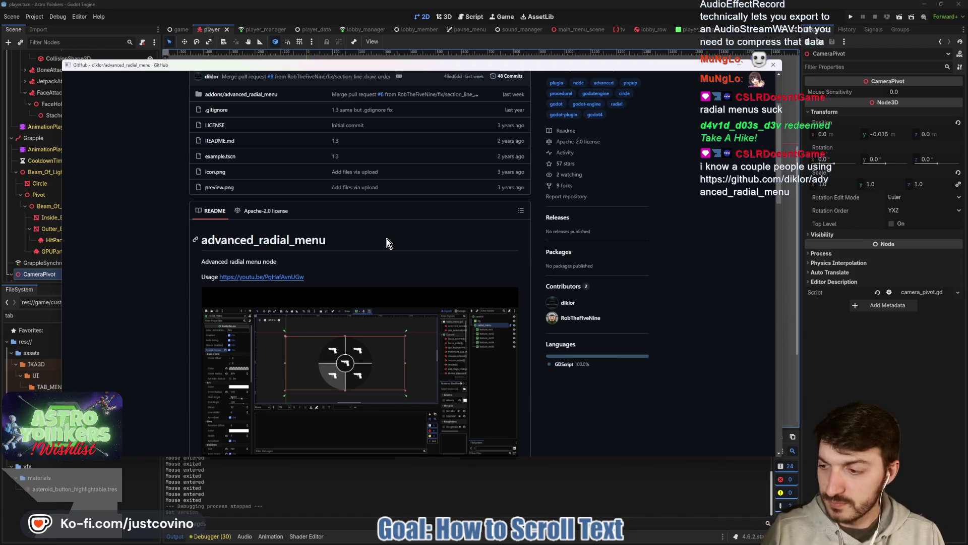
{"action": "scroll", "coordinate": [452, 282], "scroll_direction": "up", "scroll_amount": 2}
{"action": "scroll", "coordinate": [452, 282], "scroll_direction": "down", "scroll_amount": 4}
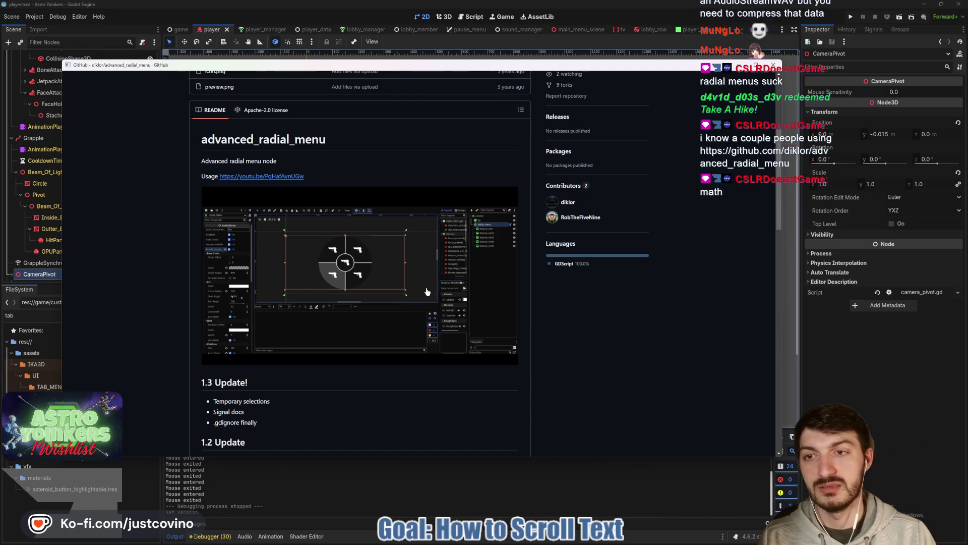
{"action": "left_click", "coordinate": [777, 66]}
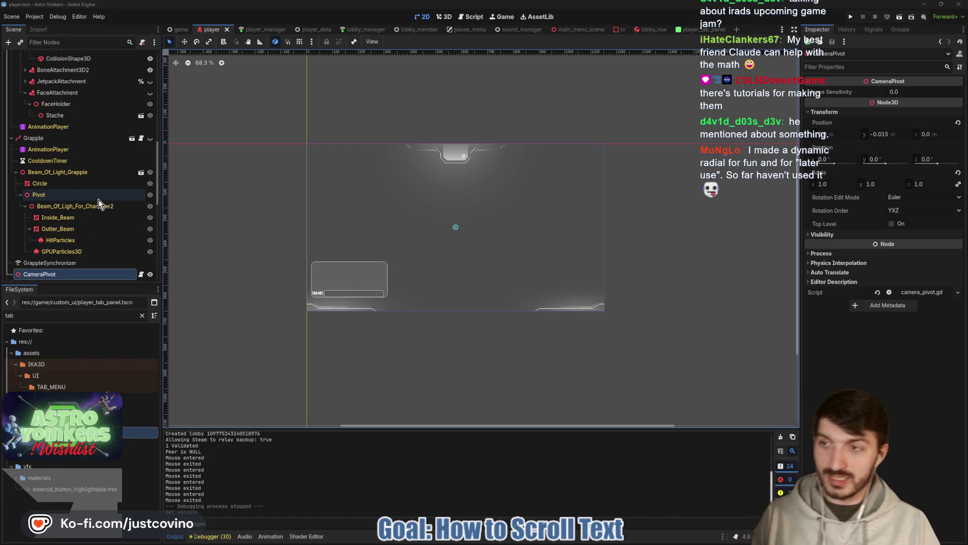
Step: Collapse the FlagAttachment, Grapple, CameraPivot, TabMenu and TextChat branches in the Scene tree
{"action": "scroll", "coordinate": [98, 203], "scroll_direction": "up", "scroll_amount": 10}
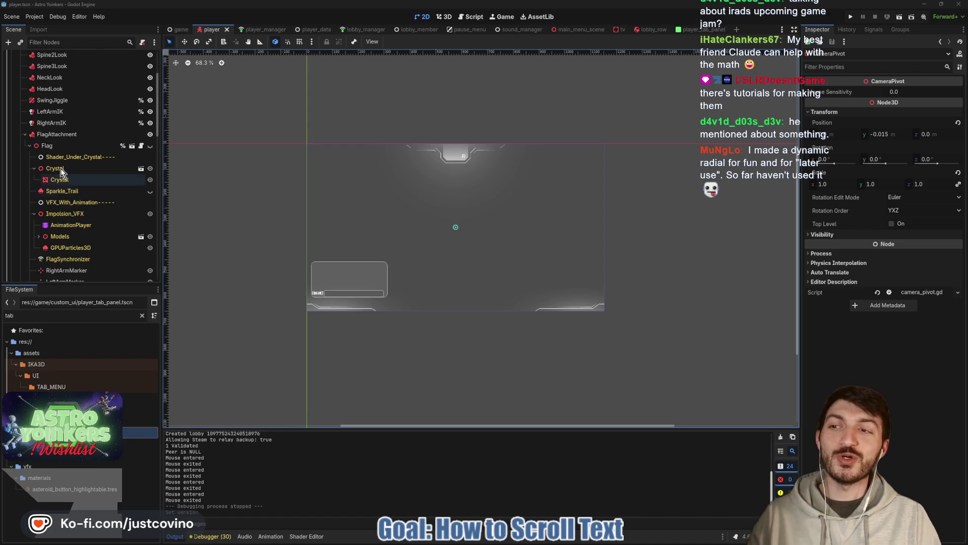
{"action": "left_click", "coordinate": [24, 135]}
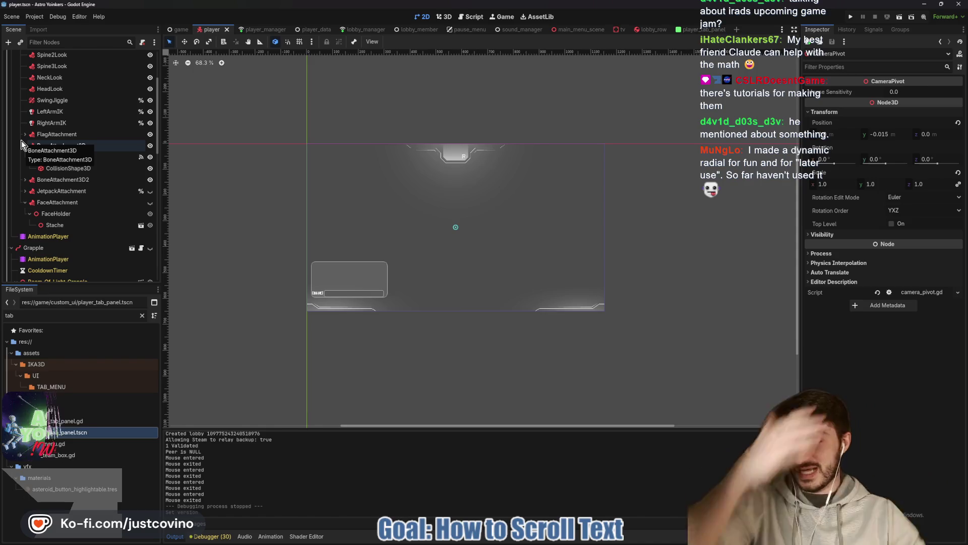
{"action": "scroll", "coordinate": [71, 126], "scroll_direction": "up", "scroll_amount": 3}
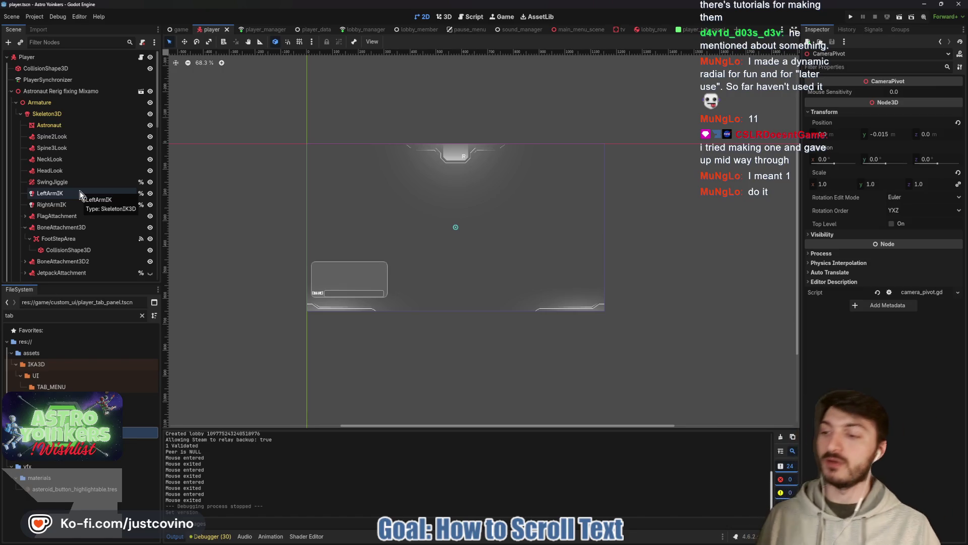
{"action": "left_click", "coordinate": [12, 104]}
{"action": "left_click", "coordinate": [11, 92]}
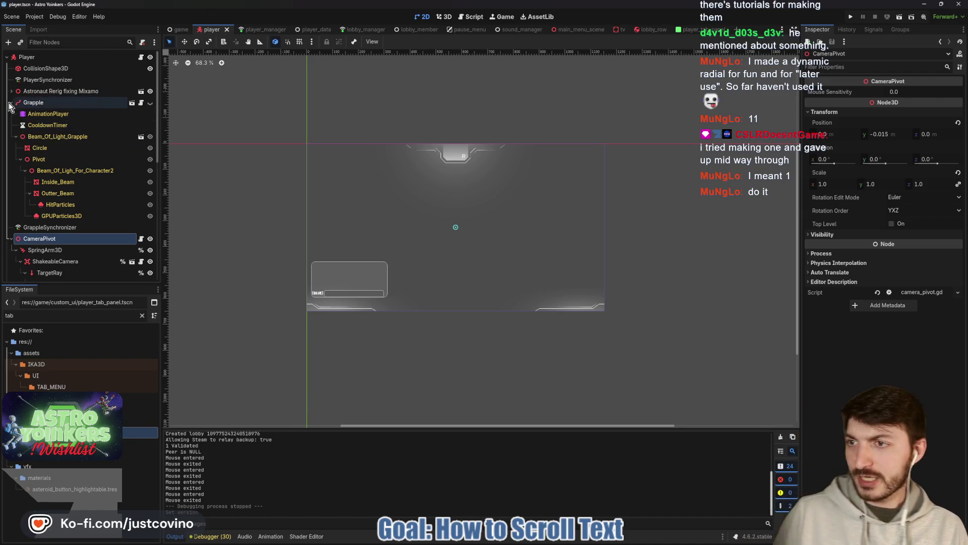
{"action": "left_click", "coordinate": [10, 103]}
{"action": "left_click", "coordinate": [11, 136]}
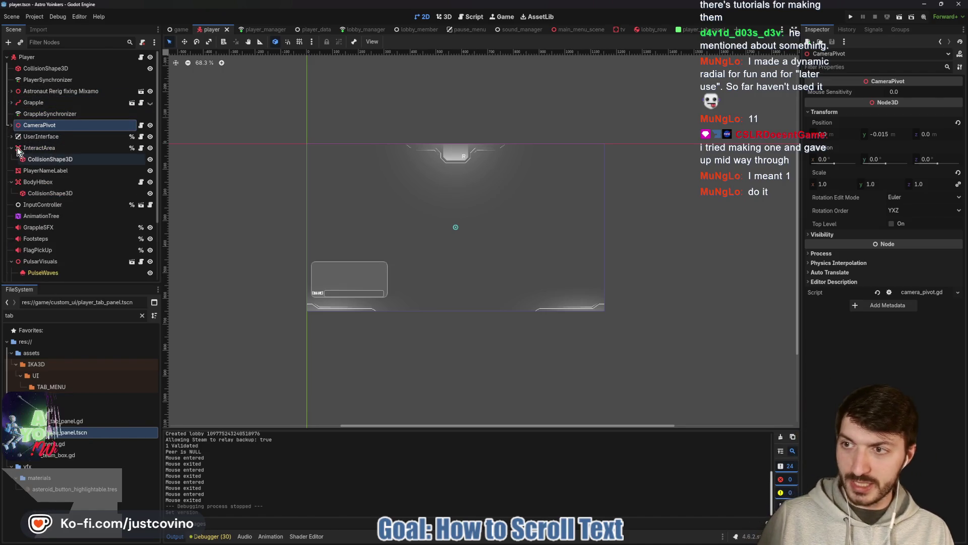
{"action": "left_click", "coordinate": [11, 137]}
{"action": "left_click", "coordinate": [40, 136]}
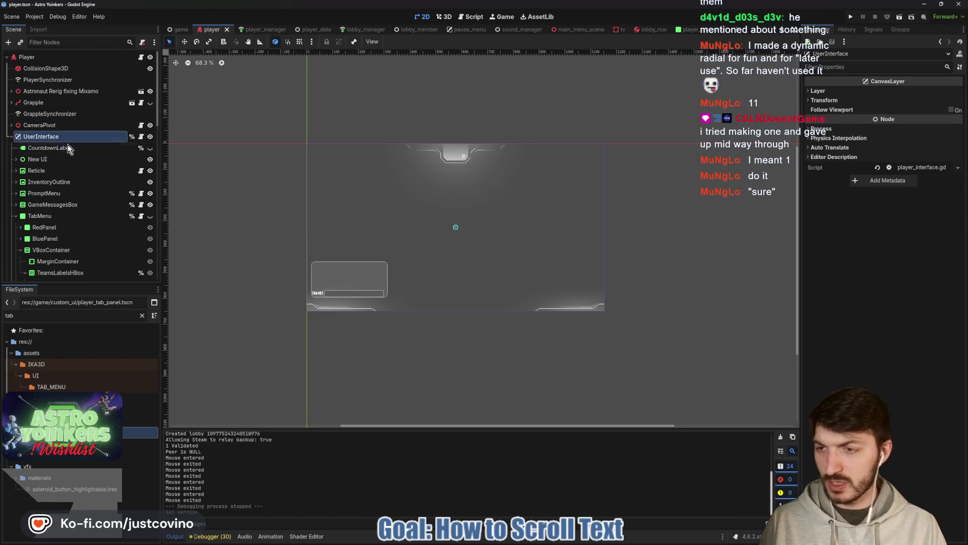
{"action": "left_click", "coordinate": [16, 216]}
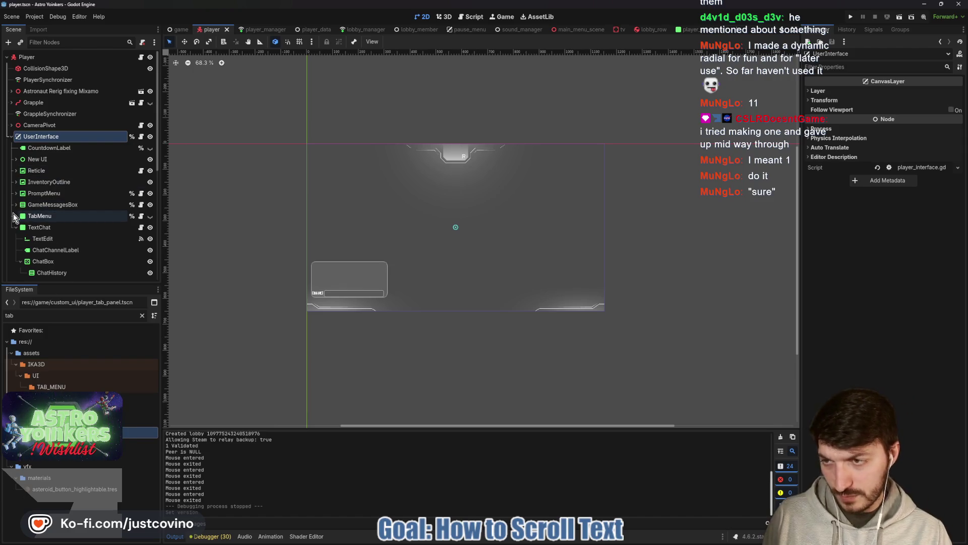
{"action": "left_click", "coordinate": [15, 228]}
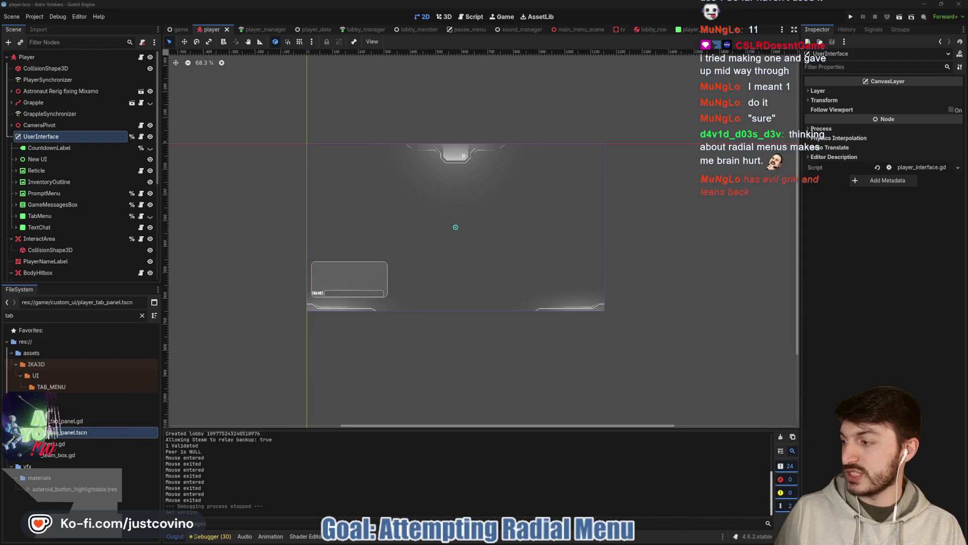
Step: Select UserInterface and create a Panel node under it by searching 'panel'
{"action": "left_click", "coordinate": [75, 144]}
{"action": "left_click", "coordinate": [73, 136]}
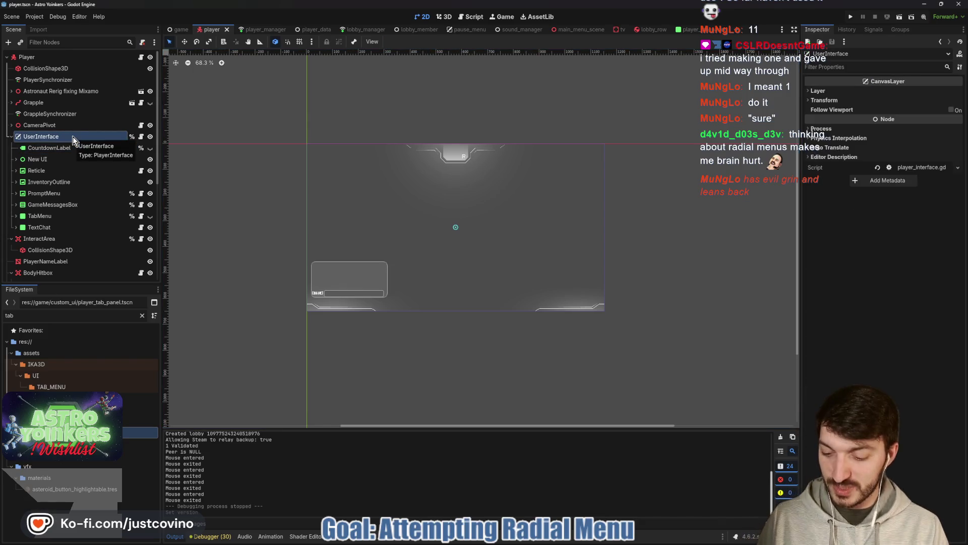
{"action": "key", "text": "ctrl+a"}
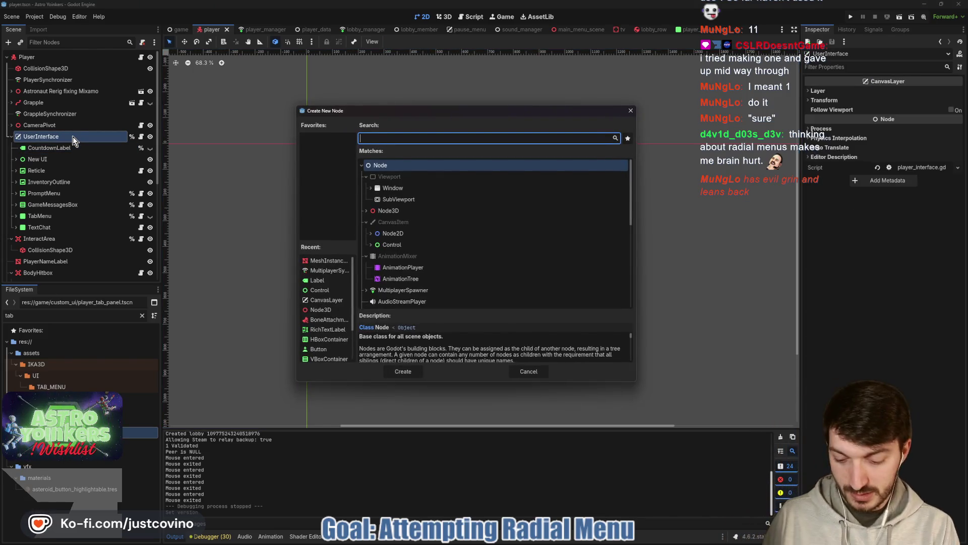
{"action": "type", "text": "panel"}
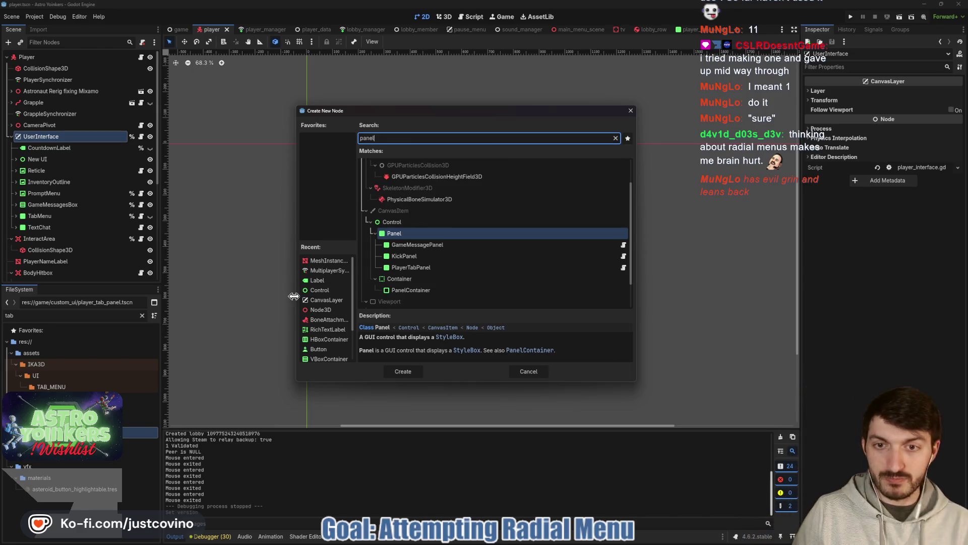
{"action": "left_click", "coordinate": [403, 371]}
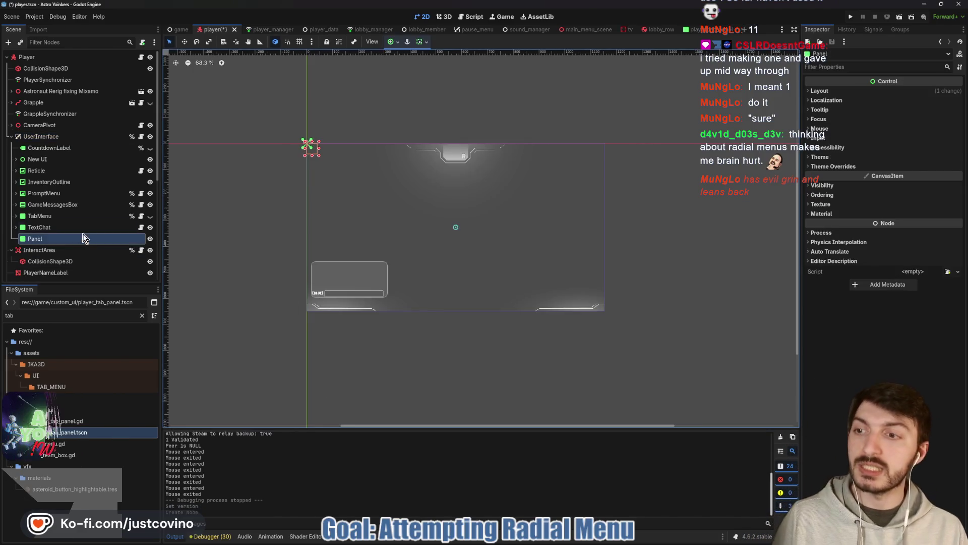
Step: Rename the new Panel node under UserInterface to 'RadialMenu' in the Scene dock
{"action": "double_click", "coordinate": [54, 239]}
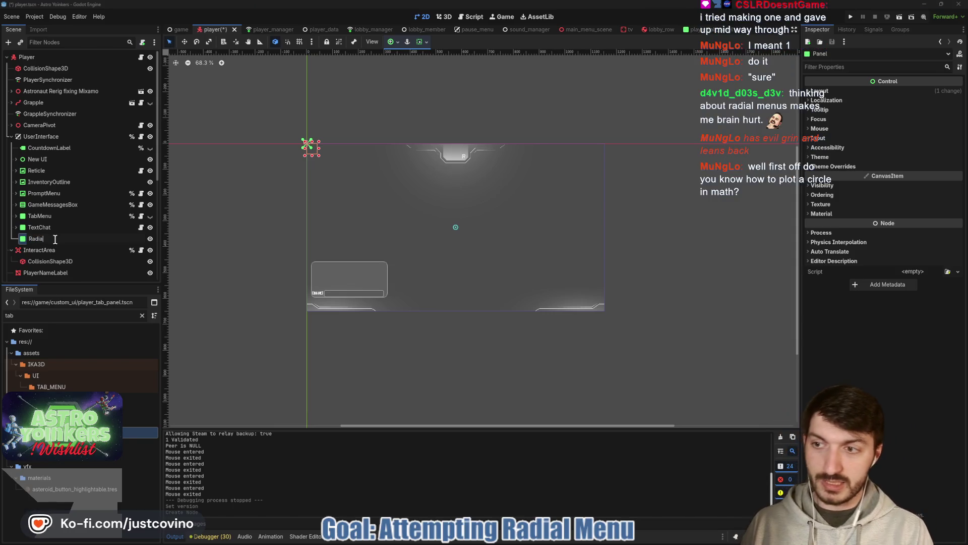
{"action": "type", "text": "Menu"}
{"action": "key", "text": "Return"}
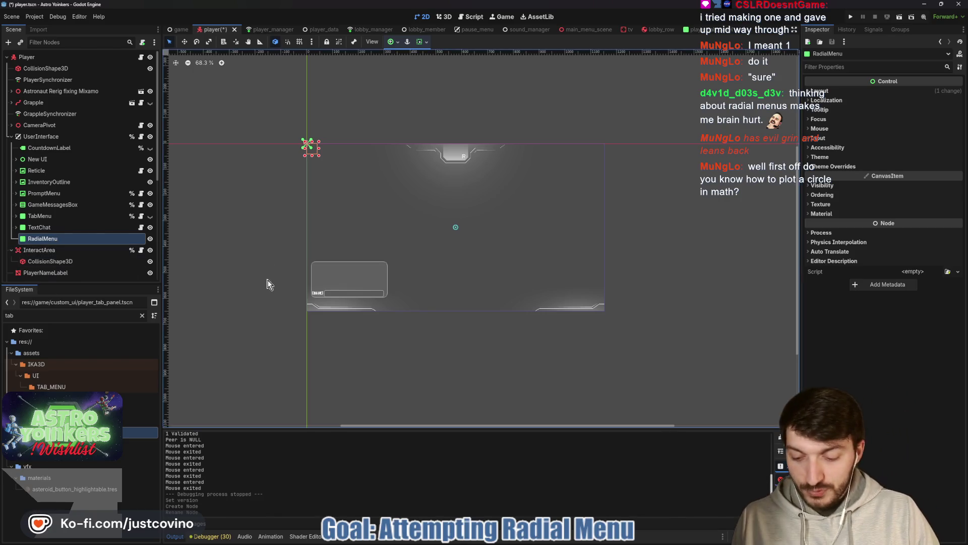
{"action": "mouse_move", "coordinate": [456, 199]}
{"action": "left_mouse_down"}
{"action": "mouse_move", "coordinate": [447, 194]}
{"action": "mouse_move", "coordinate": [457, 201]}
{"action": "left_mouse_up"}
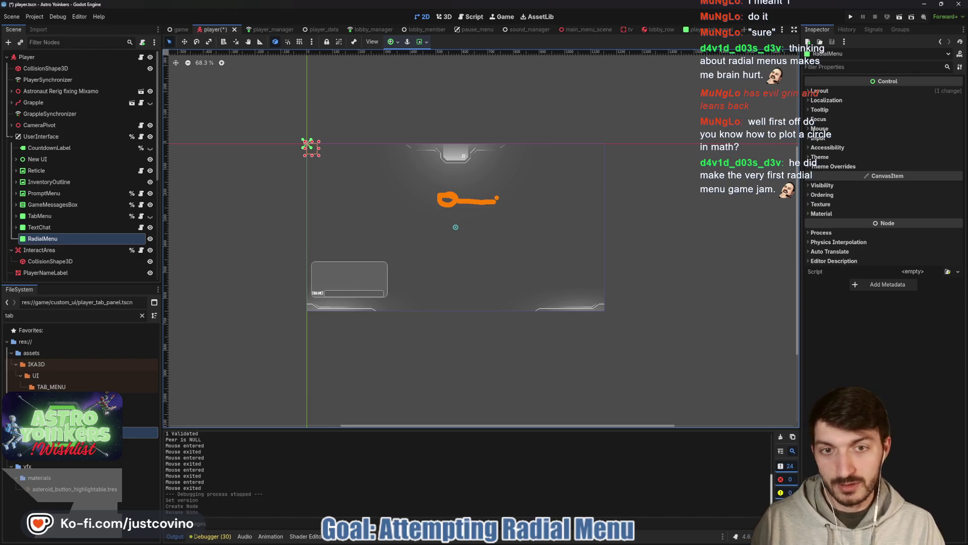
{"action": "mouse_move", "coordinate": [496, 196]}
{"action": "left_mouse_down"}
{"action": "mouse_move", "coordinate": [375, 202]}
{"action": "mouse_move", "coordinate": [461, 263]}
{"action": "left_mouse_up"}
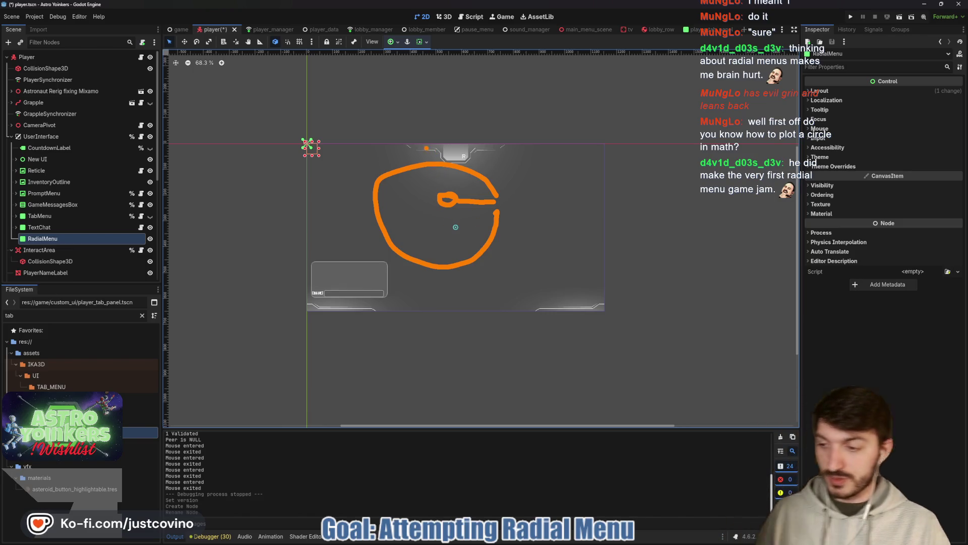
{"action": "left_click_drag", "start_coordinate": [411, 151], "coordinate": [411, 292]}
{"action": "mouse_move", "coordinate": [380, 72]}
{"action": "left_mouse_down"}
{"action": "mouse_move", "coordinate": [378, 133]}
{"action": "mouse_move", "coordinate": [394, 108]}
{"action": "left_mouse_up"}
{"action": "left_click_drag", "start_coordinate": [400, 101], "coordinate": [399, 145]}
{"action": "type", "text": "adi"}
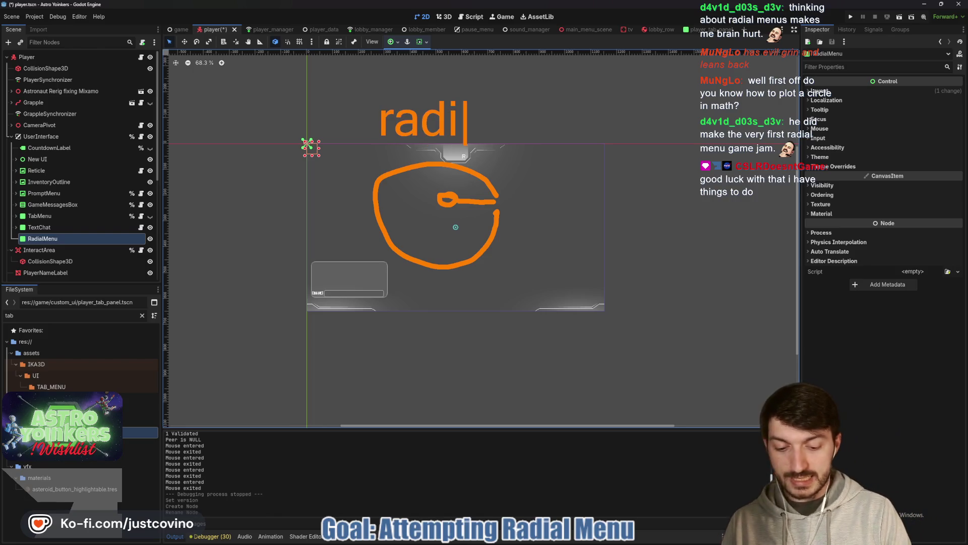
{"action": "type", "text": "us * TAU"}
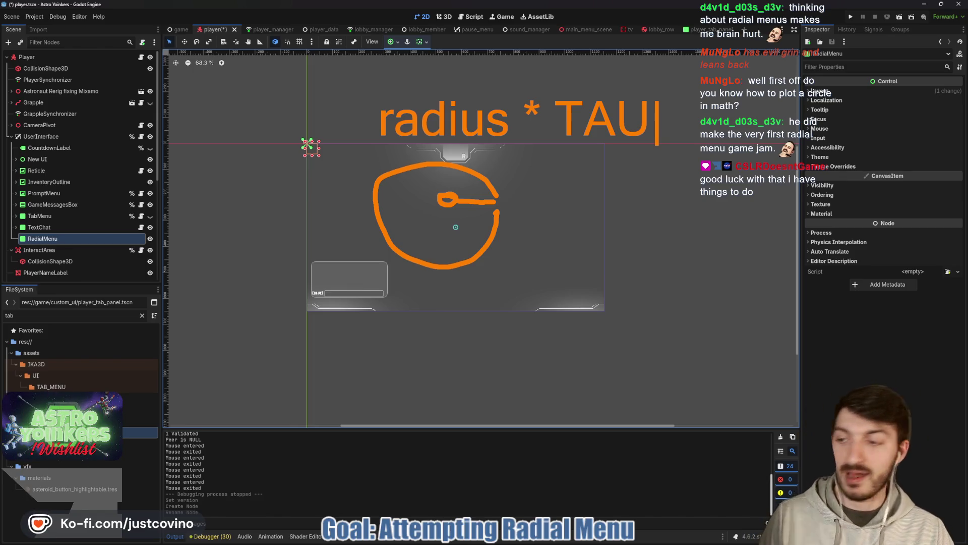
{"action": "mouse_move", "coordinate": [565, 154]}
{"action": "left_mouse_down"}
{"action": "mouse_move", "coordinate": [598, 185]}
{"action": "mouse_move", "coordinate": [612, 166]}
{"action": "mouse_move", "coordinate": [678, 148]}
{"action": "left_mouse_up"}
{"action": "left_click_drag", "start_coordinate": [621, 161], "coordinate": [608, 202]}
{"action": "left_click_drag", "start_coordinate": [665, 156], "coordinate": [693, 200]}
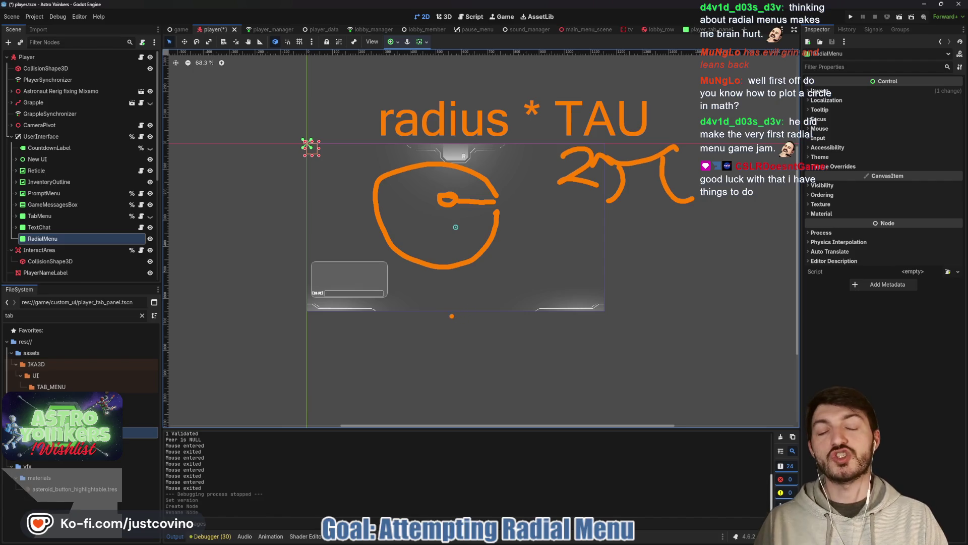
{"action": "key", "text": "Escape"}
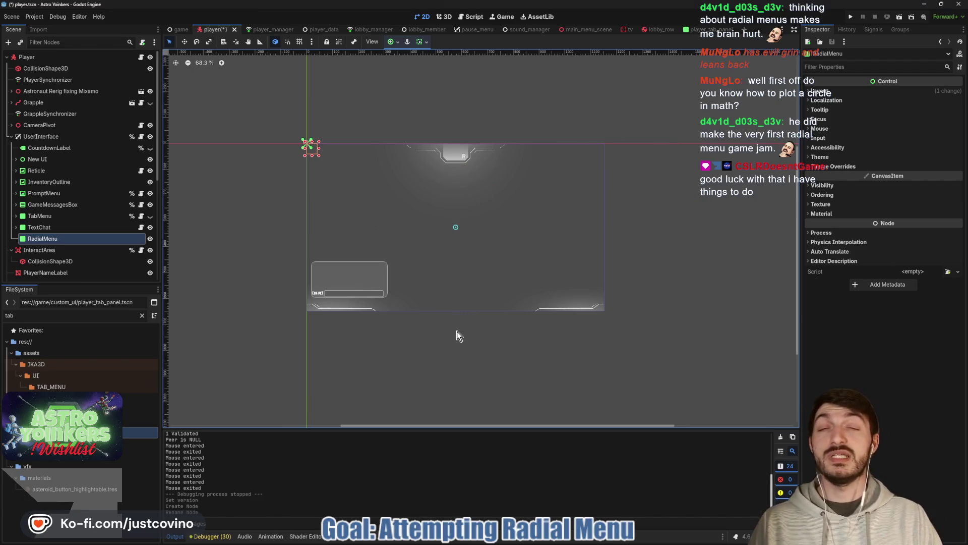
{"action": "key", "text": "alt+Tab"}
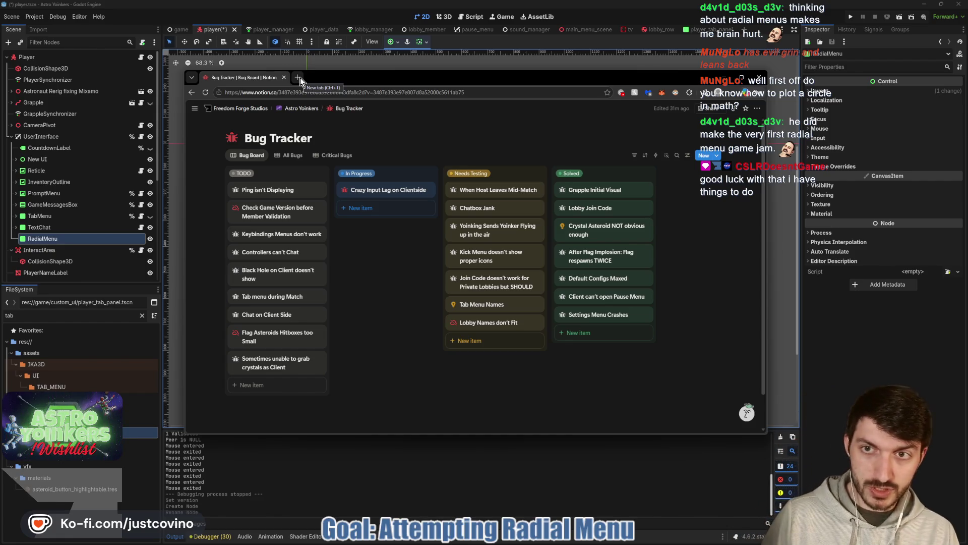
{"action": "key", "text": "alt+Tab"}
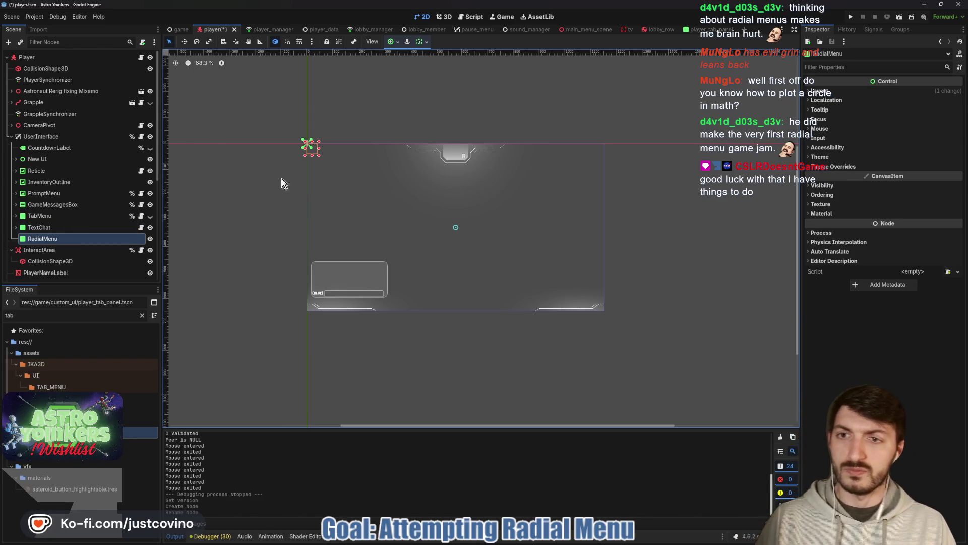
Step: Apply the Center anchor preset to RadialMenu
{"action": "left_click", "coordinate": [399, 42]}
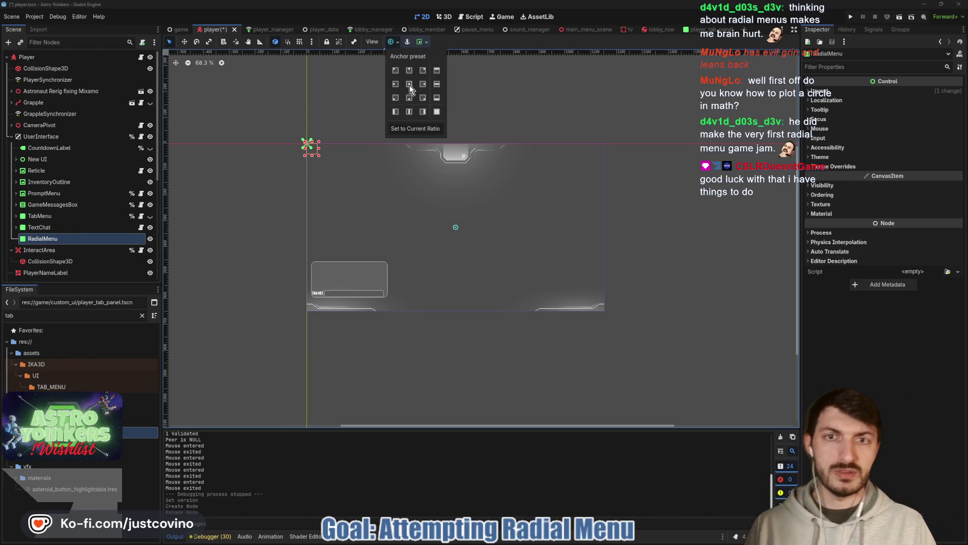
{"action": "left_click", "coordinate": [409, 84]}
{"action": "scroll", "coordinate": [472, 220], "scroll_direction": "up", "scroll_amount": 6}
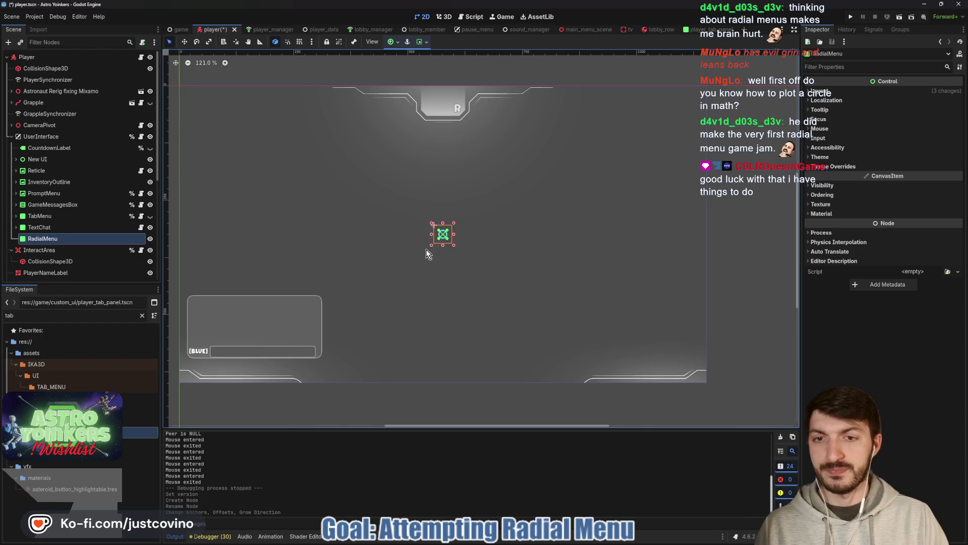
{"action": "key", "text": "w"}
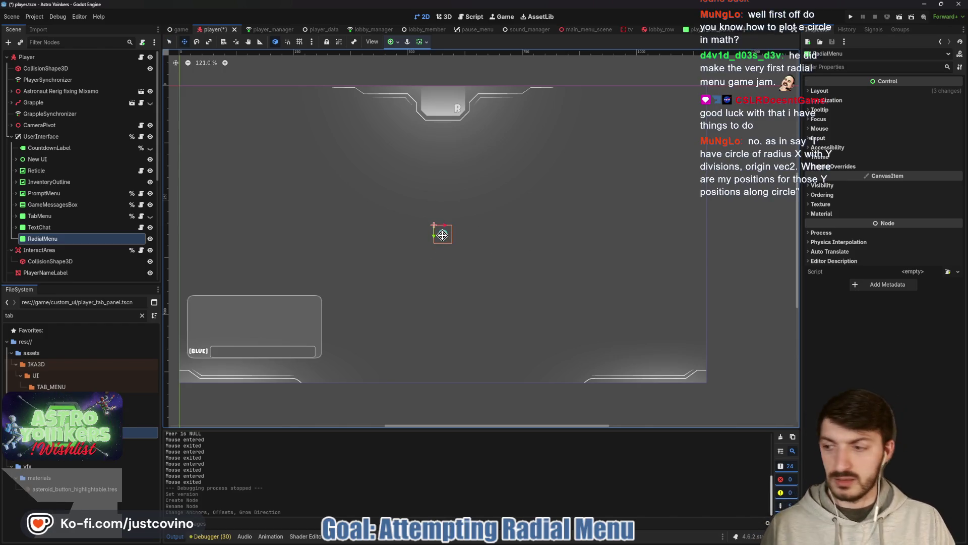
{"action": "key", "text": "q"}
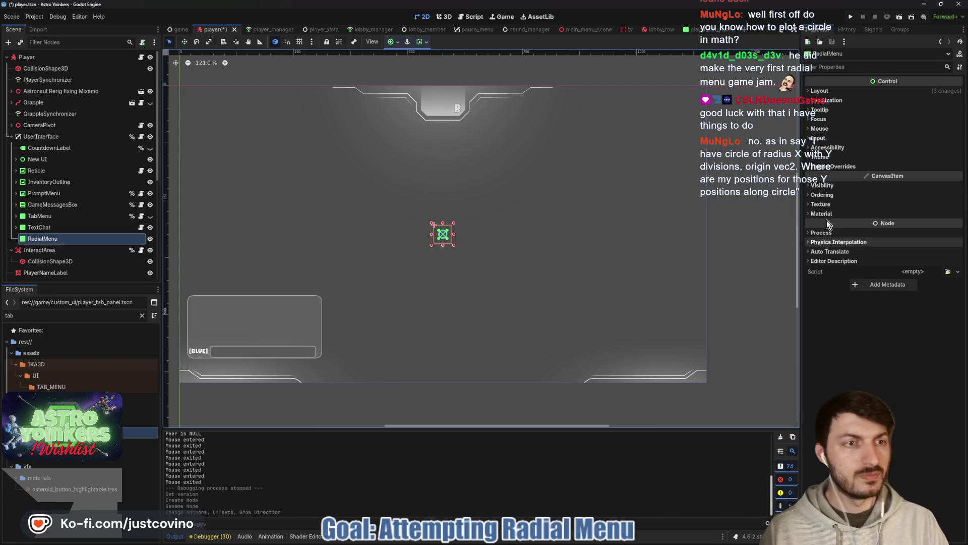
Step: Set RadialMenu's Transform size to 175 × 175 and move it up and to the right
{"action": "left_click", "coordinate": [821, 90]}
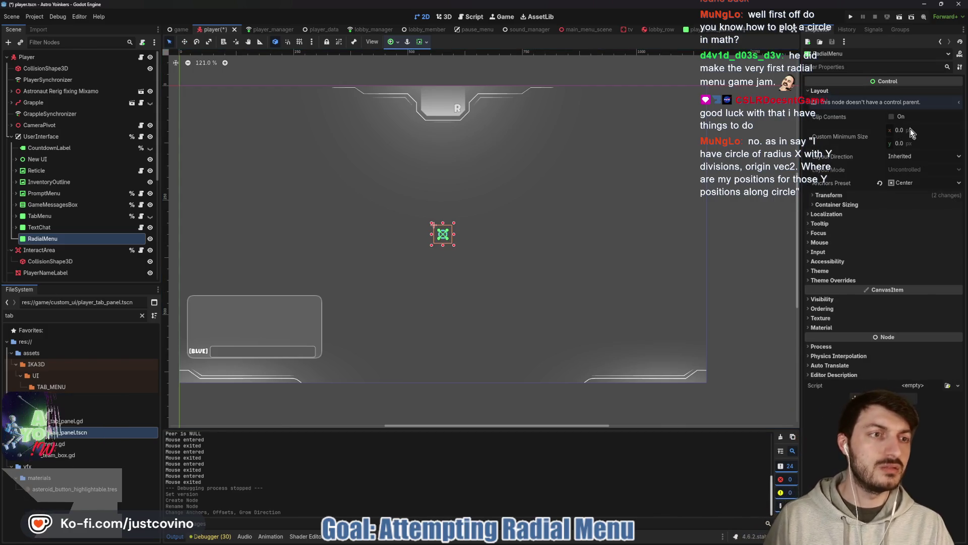
{"action": "left_click", "coordinate": [829, 195]}
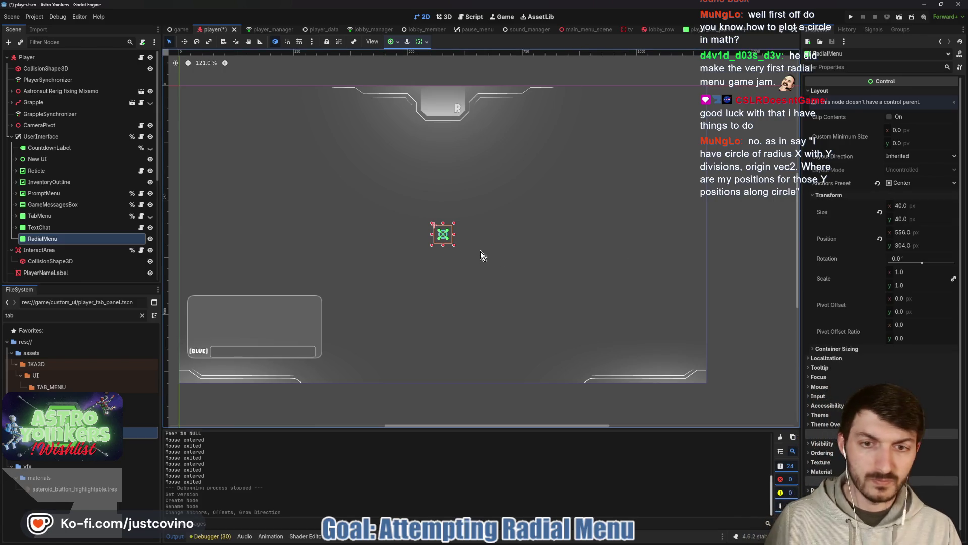
{"action": "mouse_move", "coordinate": [454, 245]}
{"action": "left_mouse_down"}
{"action": "mouse_move", "coordinate": [557, 323]}
{"action": "mouse_move", "coordinate": [482, 269]}
{"action": "left_mouse_up"}
{"action": "left_click", "coordinate": [915, 204]}
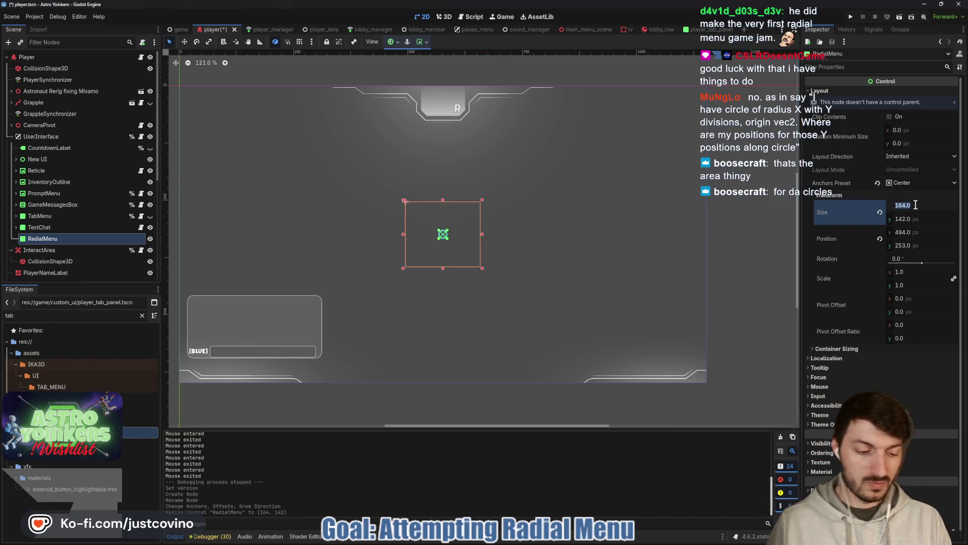
{"action": "key", "text": "Tab"}
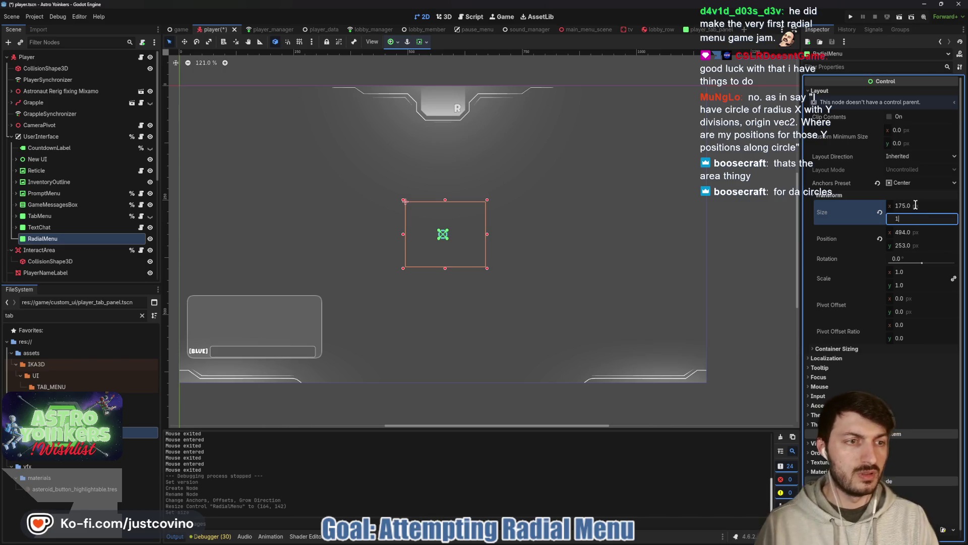
{"action": "type", "text": "75"}
{"action": "key", "text": "Return"}
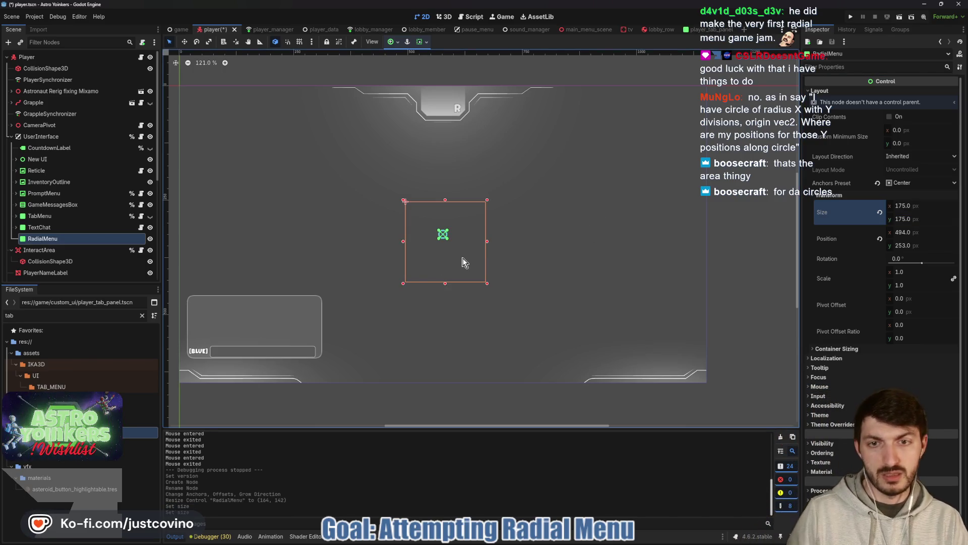
{"action": "mouse_move", "coordinate": [458, 253]}
{"action": "left_mouse_down"}
{"action": "mouse_move", "coordinate": [562, 240]}
{"action": "mouse_move", "coordinate": [525, 234]}
{"action": "mouse_move", "coordinate": [577, 242]}
{"action": "mouse_move", "coordinate": [633, 317]}
{"action": "mouse_move", "coordinate": [530, 225]}
{"action": "mouse_move", "coordinate": [640, 274]}
{"action": "mouse_move", "coordinate": [658, 316]}
{"action": "mouse_move", "coordinate": [519, 220]}
{"action": "mouse_move", "coordinate": [530, 217]}
{"action": "left_mouse_up"}
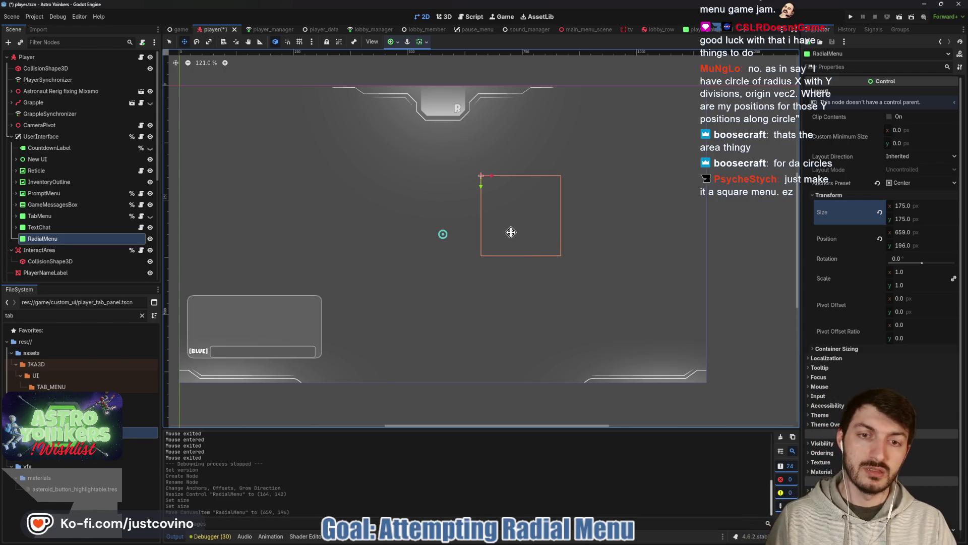
Step: Switch to the Select tool and save the player scene with Ctrl+S
{"action": "key", "text": "q"}
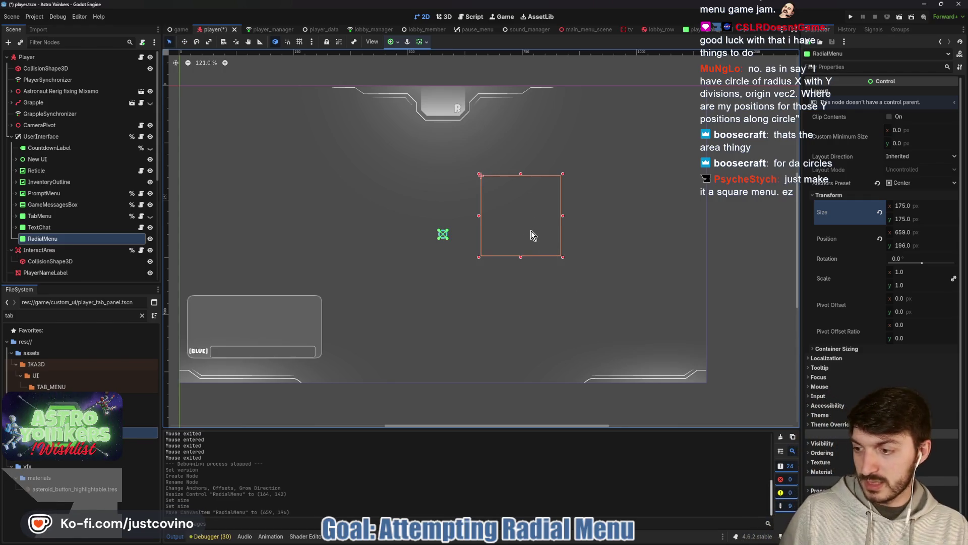
{"action": "key", "text": "ctrl+s"}
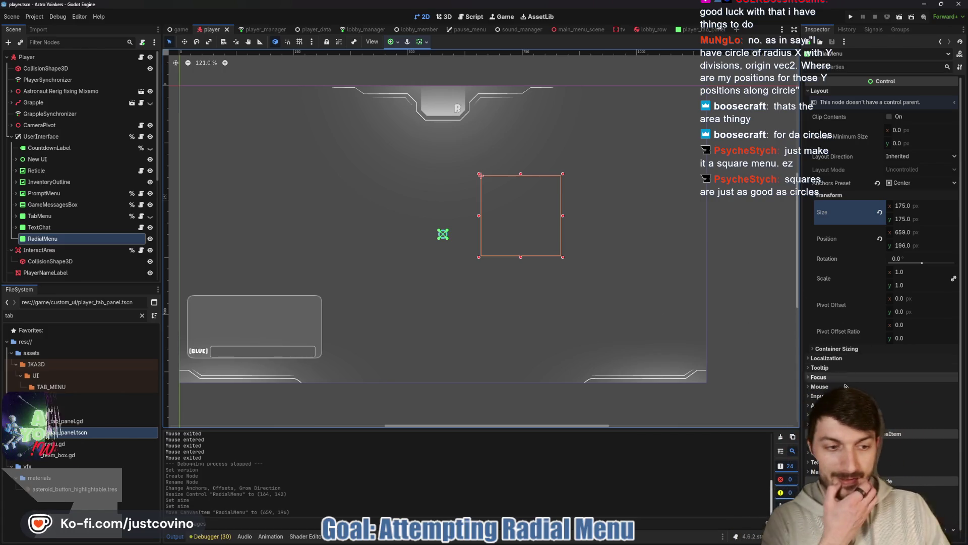
{"action": "left_click", "coordinate": [819, 424]}
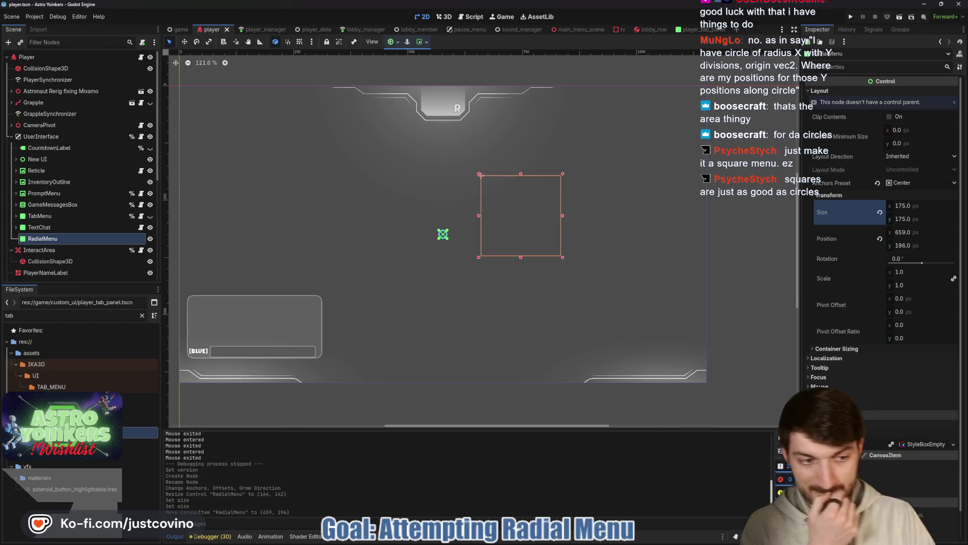
Step: Set the Panel style override to a New StyleBoxTexture using a New GradientTexture2D
{"action": "left_click", "coordinate": [822, 434]}
{"action": "scroll", "coordinate": [888, 375], "scroll_direction": "down", "scroll_amount": 3}
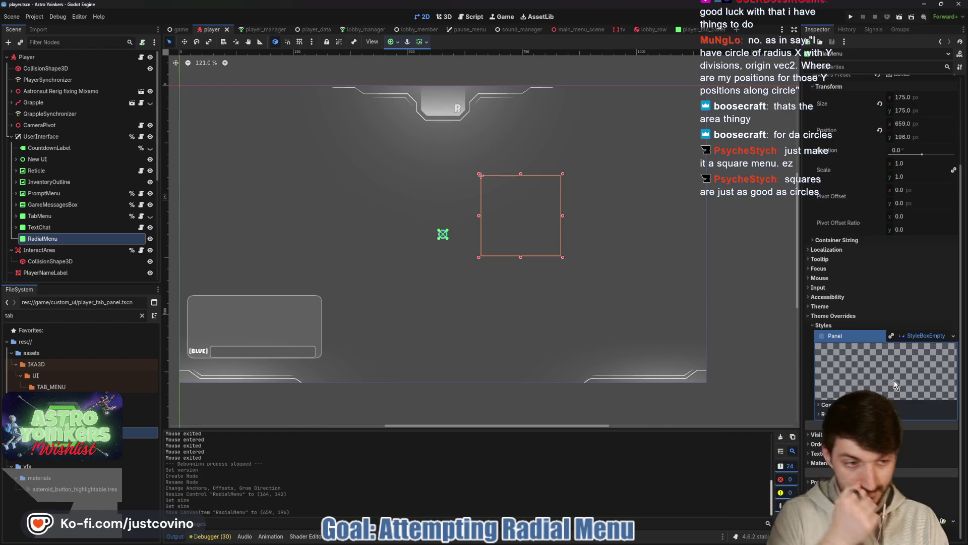
{"action": "right_click", "coordinate": [921, 334]}
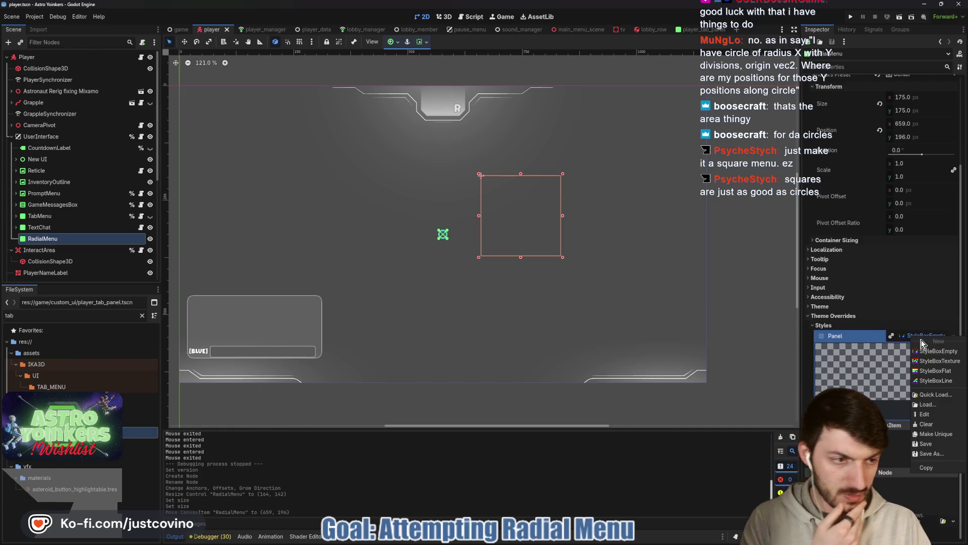
{"action": "left_click", "coordinate": [937, 361]}
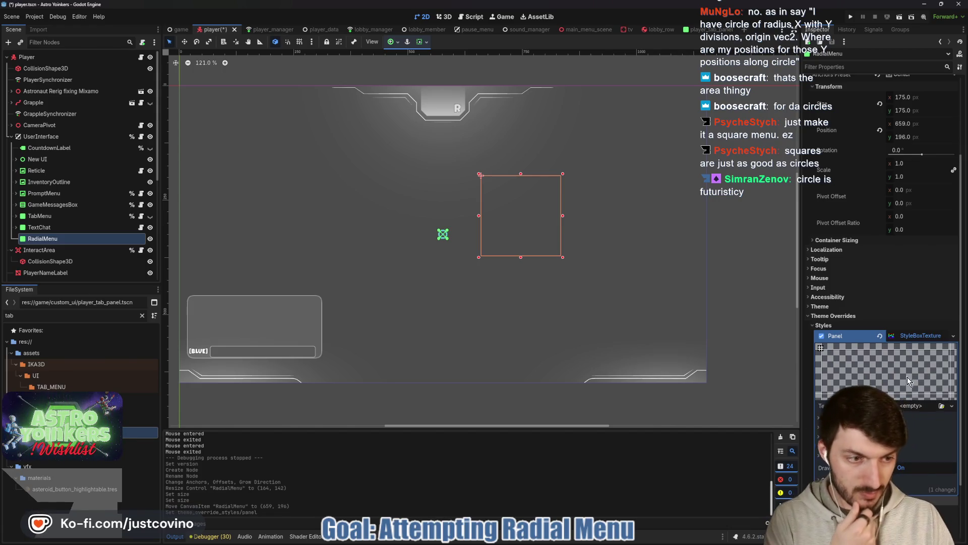
{"action": "left_click", "coordinate": [908, 406]}
{"action": "left_click", "coordinate": [906, 446]}
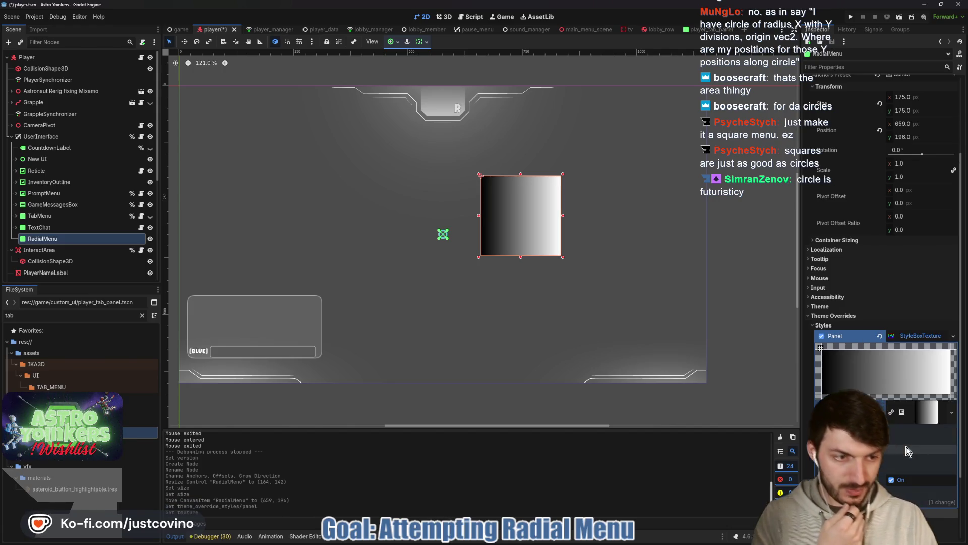
Step: Make the gradient fill Radial and snap its From point to the centre (0.5, 0.5)
{"action": "left_click", "coordinate": [913, 414]}
{"action": "scroll", "coordinate": [883, 302], "scroll_direction": "down", "scroll_amount": 5}
{"action": "left_click", "coordinate": [837, 199]}
{"action": "left_click", "coordinate": [851, 359]}
{"action": "left_click", "coordinate": [921, 370]}
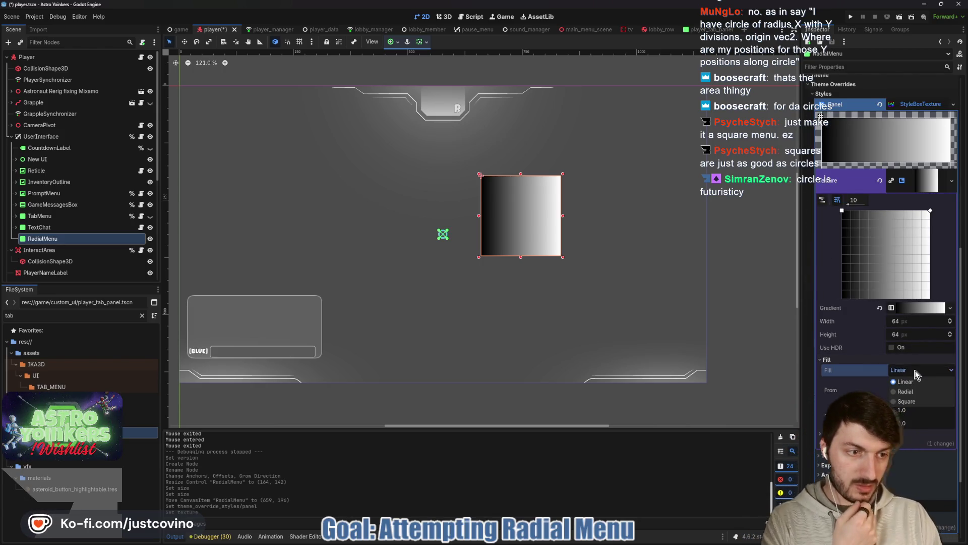
{"action": "left_click", "coordinate": [907, 388]}
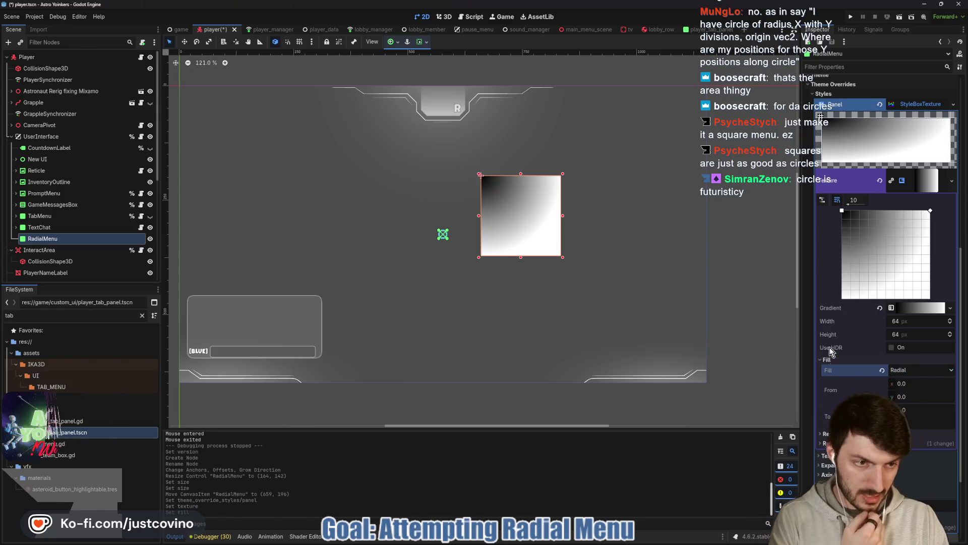
{"action": "left_click_drag", "start_coordinate": [842, 211], "coordinate": [885, 255]}
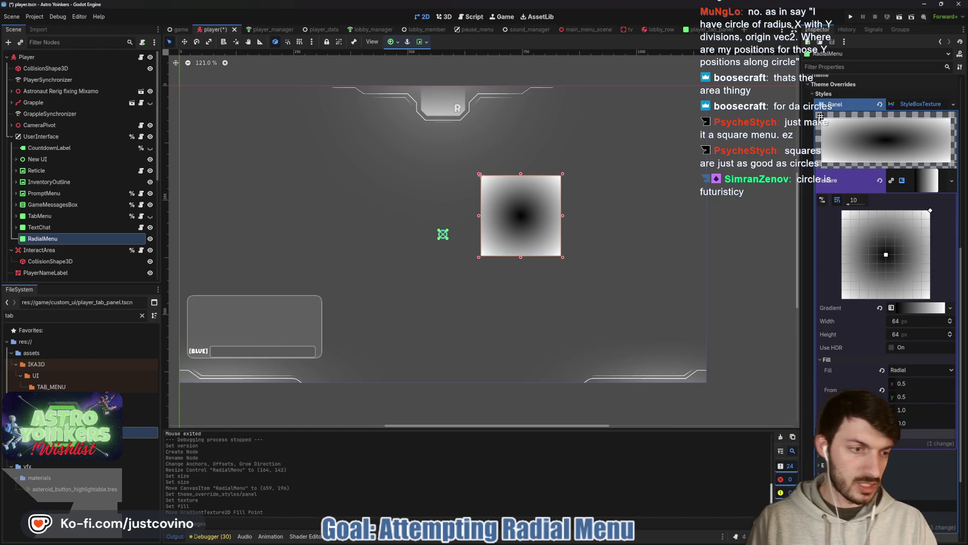
Step: Set the gradient interpolation to Constant and pull the fill point inward to form a circle
{"action": "left_click", "coordinate": [902, 309]}
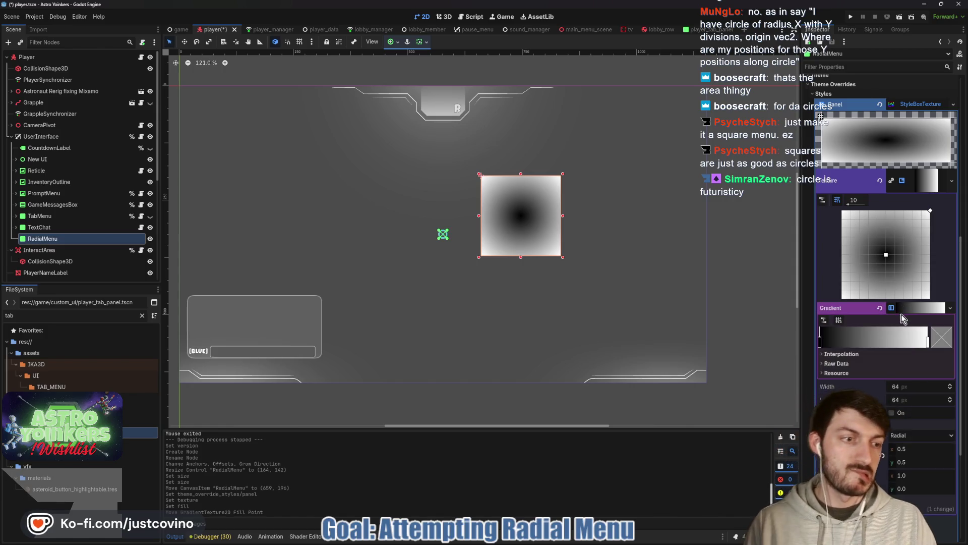
{"action": "left_click", "coordinate": [918, 364]}
{"action": "left_click", "coordinate": [909, 386]}
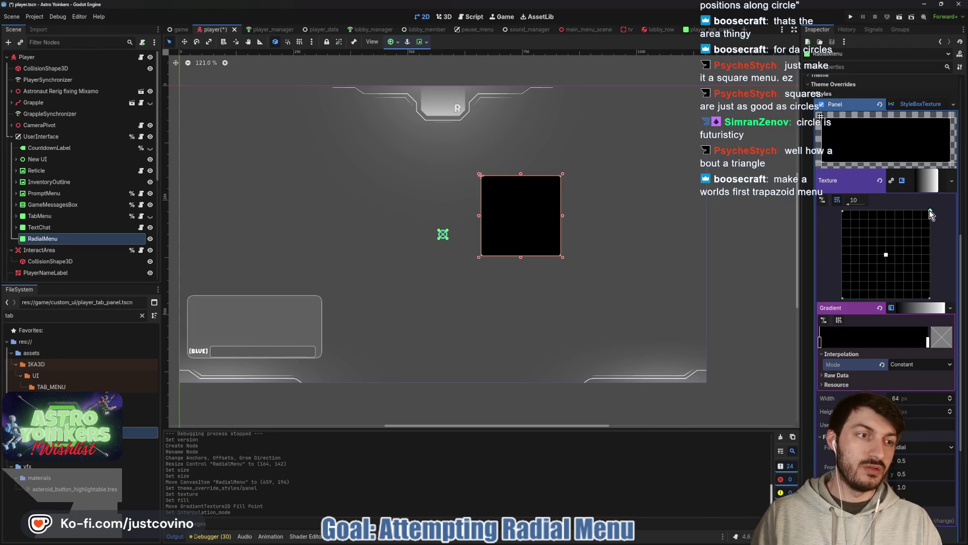
{"action": "left_click_drag", "start_coordinate": [930, 211], "coordinate": [913, 228]}
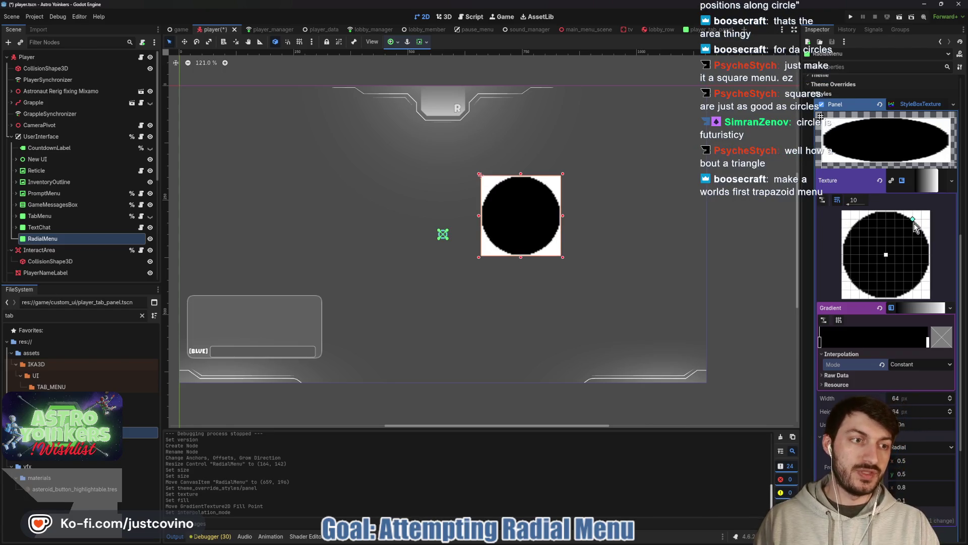
Step: Make the outer gradient stop fully transparent and the inner stop dark grey
{"action": "double_click", "coordinate": [929, 342]}
{"action": "left_click_drag", "start_coordinate": [869, 277], "coordinate": [776, 283]}
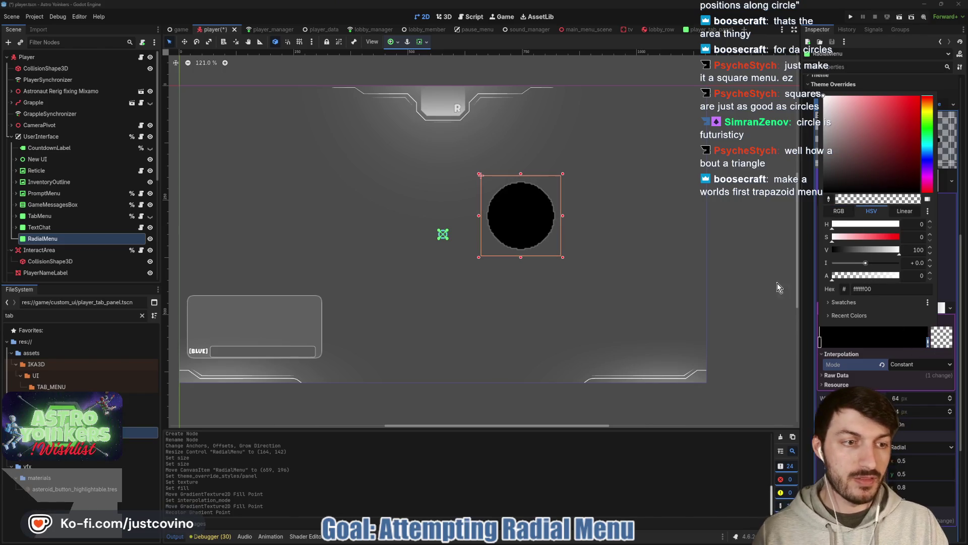
{"action": "left_click", "coordinate": [820, 343]}
{"action": "double_click", "coordinate": [819, 343]}
{"action": "left_click", "coordinate": [825, 170]}
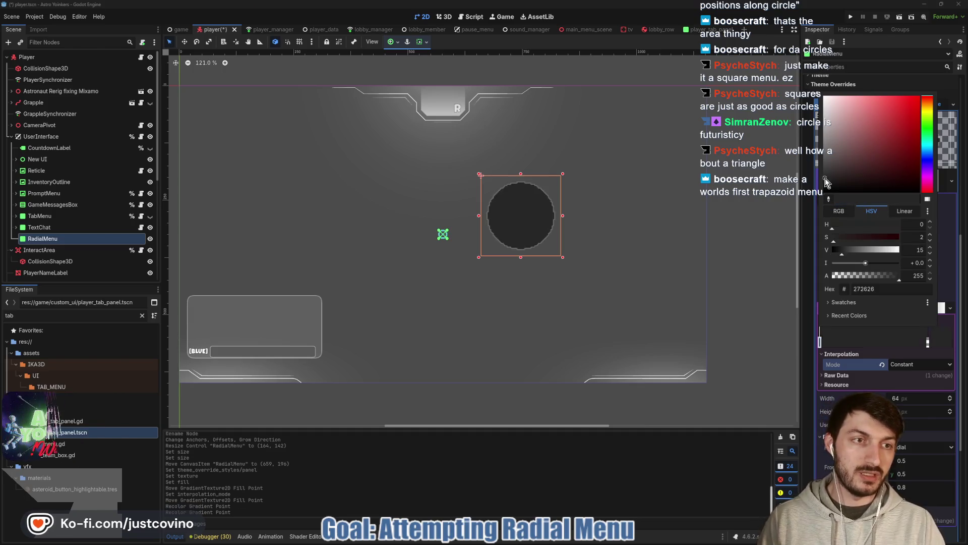
{"action": "left_click", "coordinate": [944, 348]}
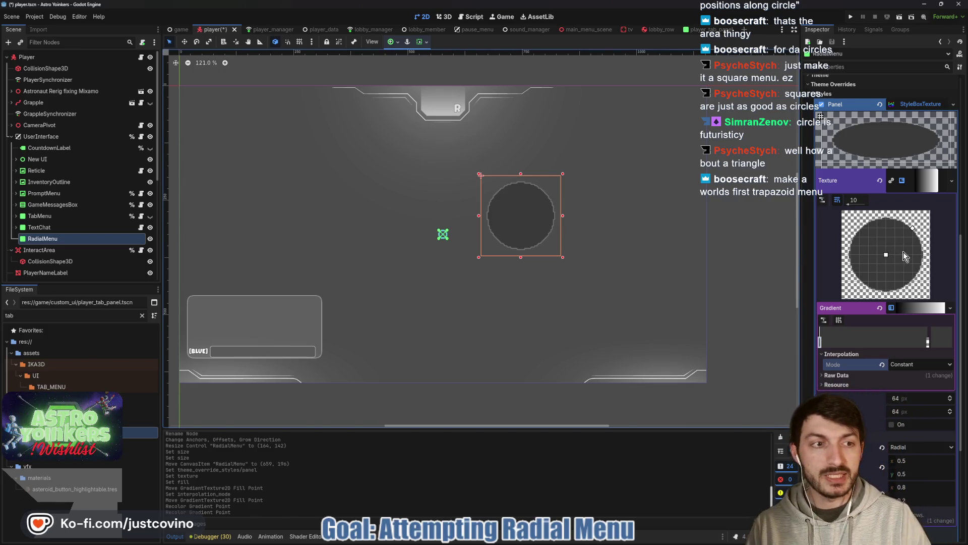
Step: Check the gradient's raw offset and colour data, then set texture Width and Height to 125
{"action": "left_click", "coordinate": [848, 374]}
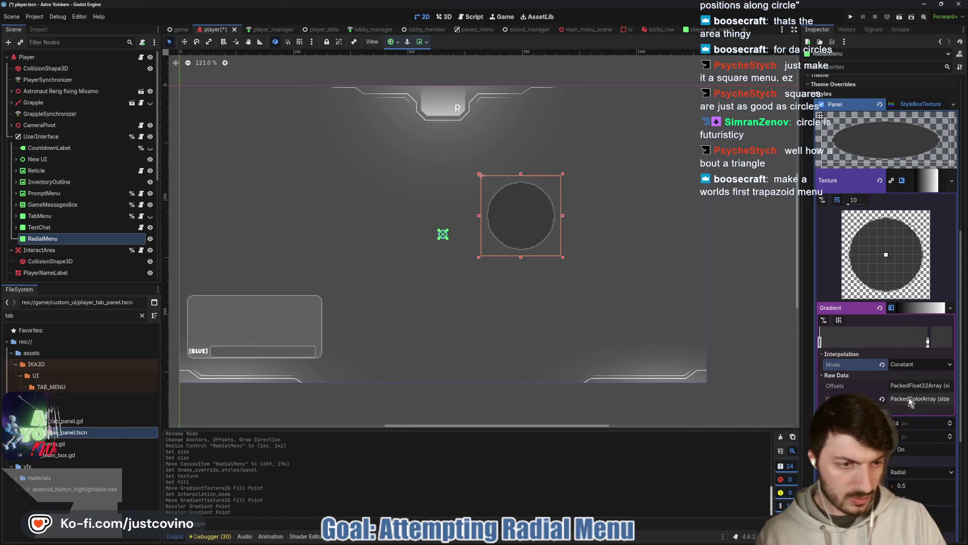
{"action": "left_click", "coordinate": [907, 386]}
{"action": "left_click", "coordinate": [907, 386]}
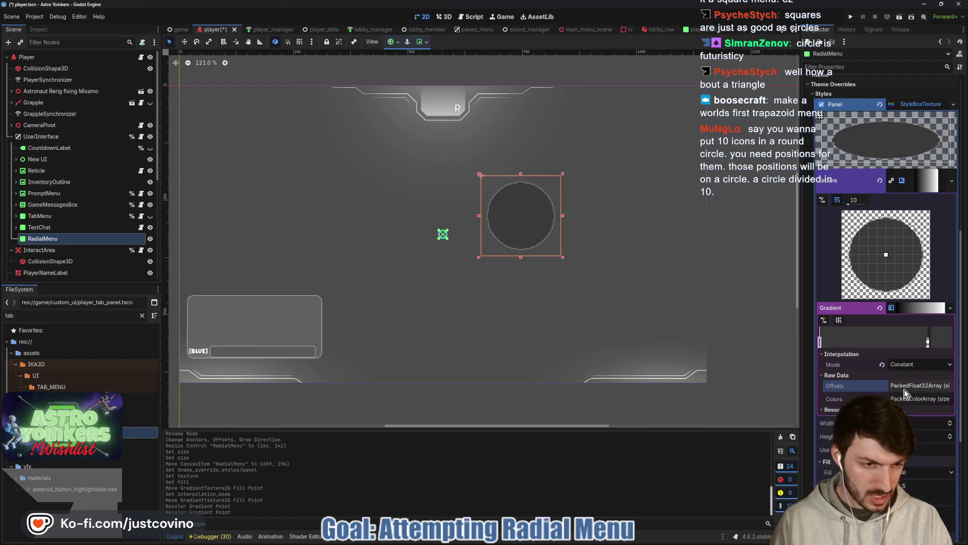
{"action": "left_click", "coordinate": [902, 400]}
{"action": "left_click", "coordinate": [902, 400]}
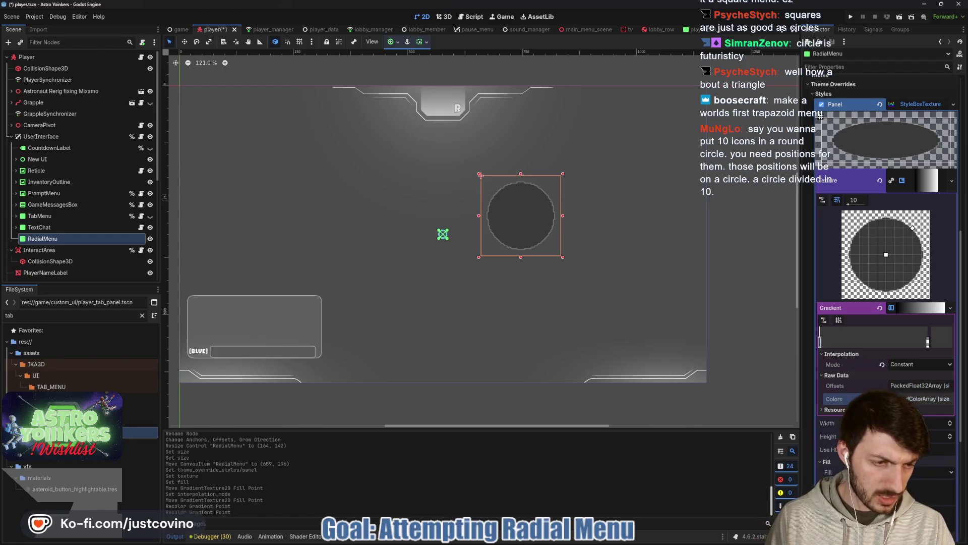
{"action": "left_click", "coordinate": [906, 425]}
{"action": "type", "text": "125"}
{"action": "key", "text": "Tab"}
{"action": "type", "text": "125"}
{"action": "key", "text": "Return"}
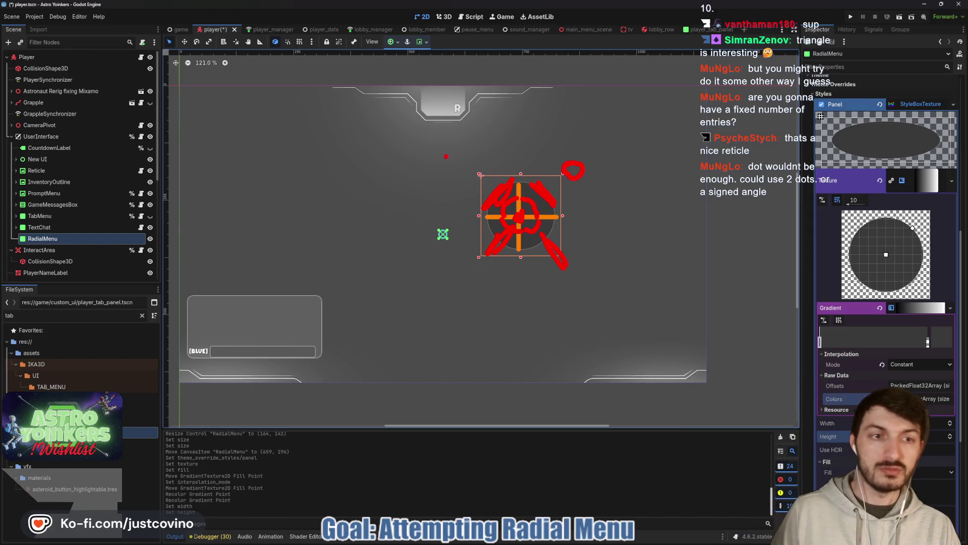
{"action": "key", "text": "Escape"}
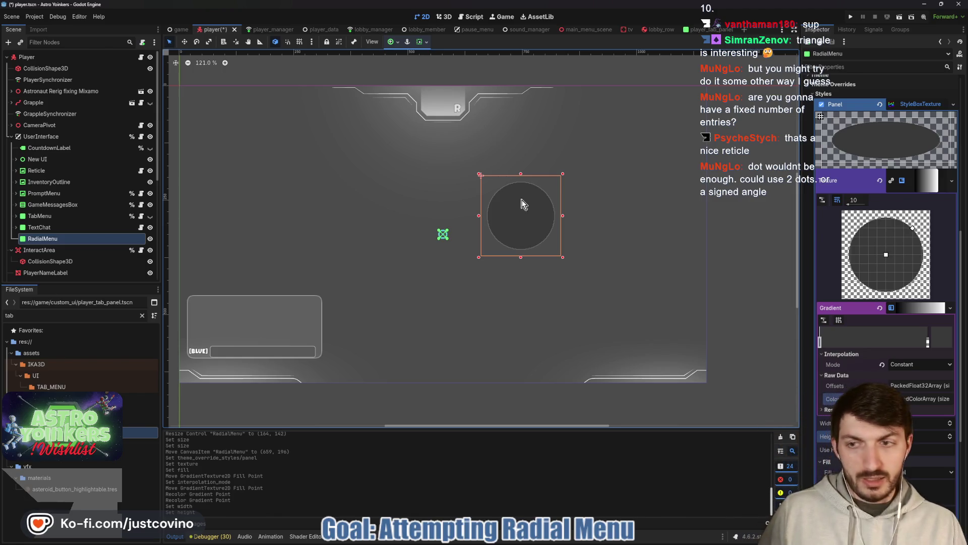
{"action": "left_click", "coordinate": [143, 42]}
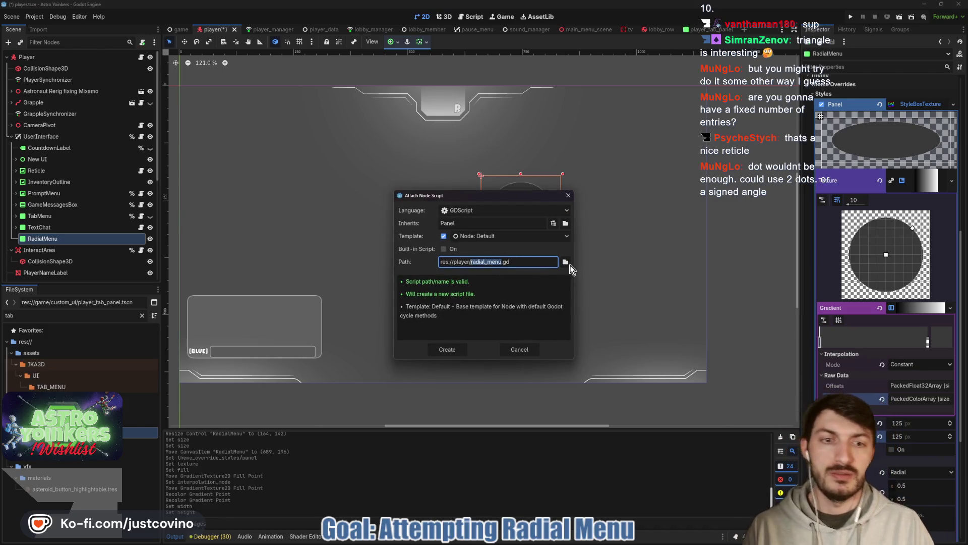
Step: Save the new radial_menu.gd script in the game/custom_ui folder
{"action": "left_click", "coordinate": [566, 262]}
{"action": "left_click", "coordinate": [313, 149]}
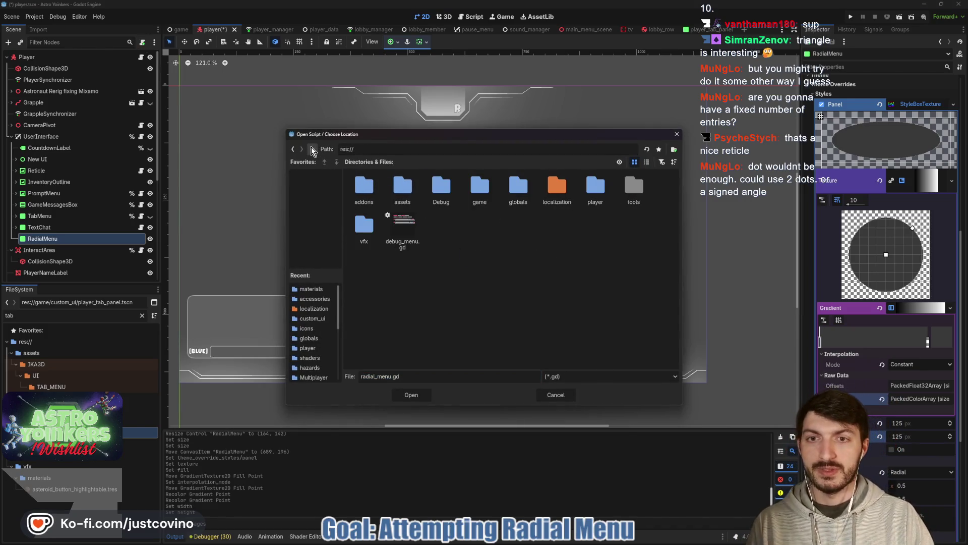
{"action": "double_click", "coordinate": [479, 197]}
{"action": "double_click", "coordinate": [363, 194]}
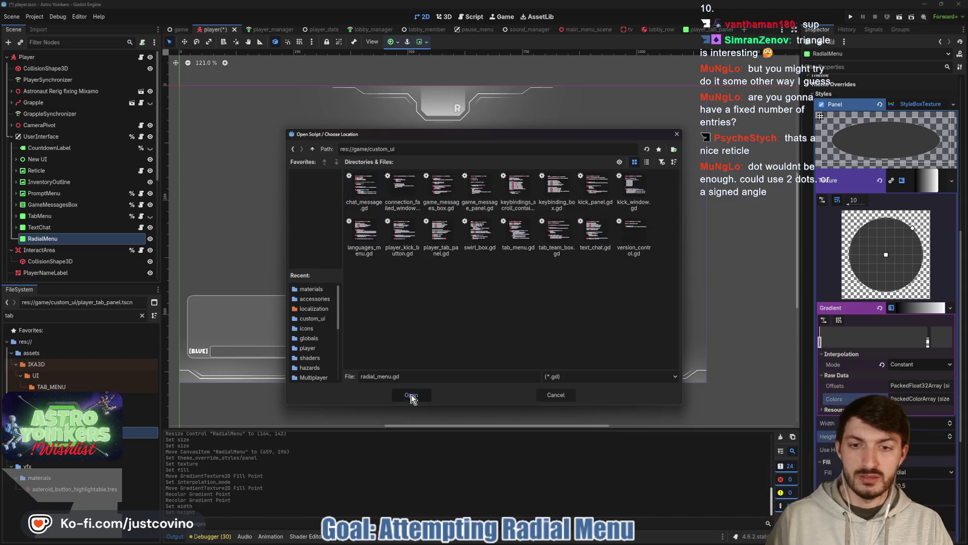
{"action": "left_click", "coordinate": [411, 395]}
Step: Declare class_name RadialMenu before extends Panel on line 1 and save
{"action": "left_click", "coordinate": [447, 349]}
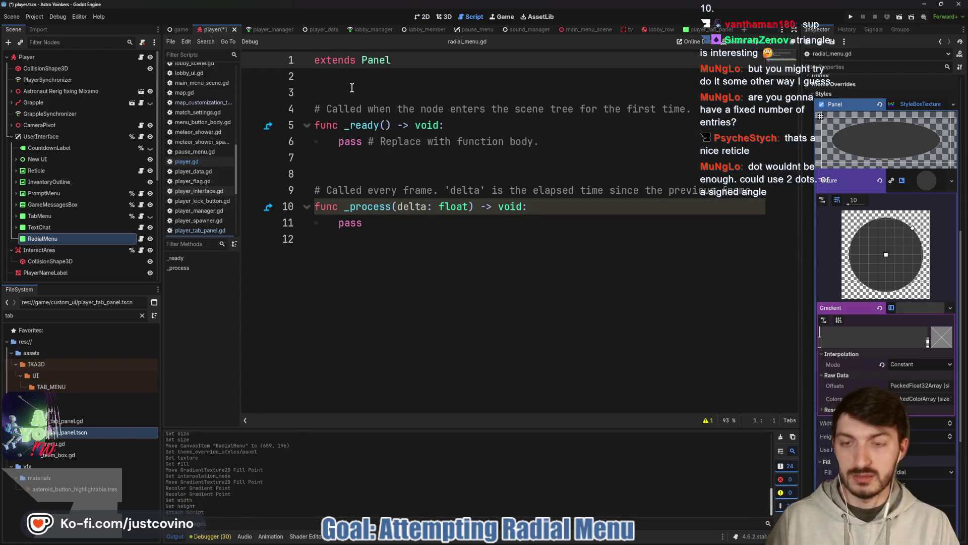
{"action": "type", "text": "class_name RadialMenu"}
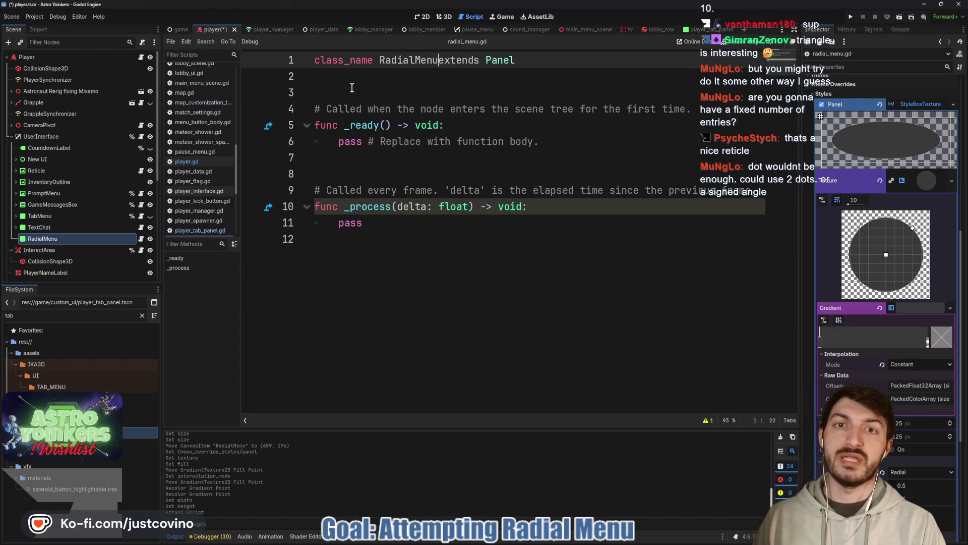
{"action": "key", "text": "ctrl+s"}
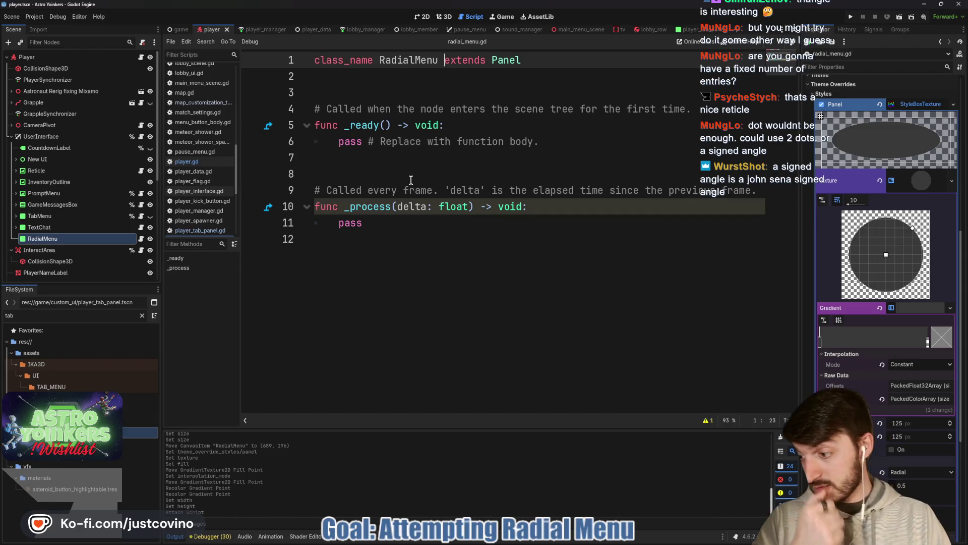
Step: Delete the template _ready and _process functions on lines 4–11
{"action": "left_click_drag", "start_coordinate": [409, 228], "coordinate": [300, 111]}
{"action": "key", "text": "BackSpace"}
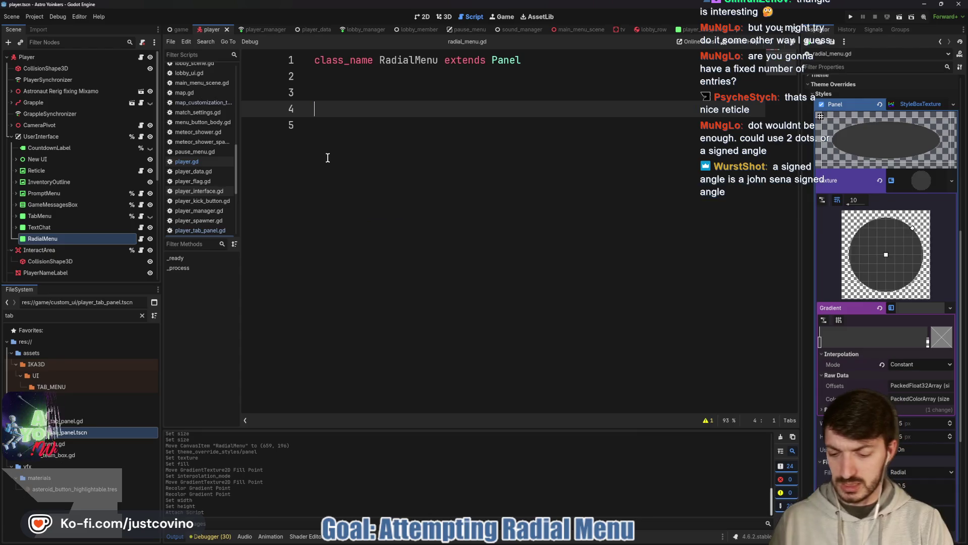
{"action": "type", "text": "CENA"}
{"action": "key", "text": "BackSpace"}
{"action": "key", "text": "BackSpace"}
{"action": "key", "text": "BackSpace"}
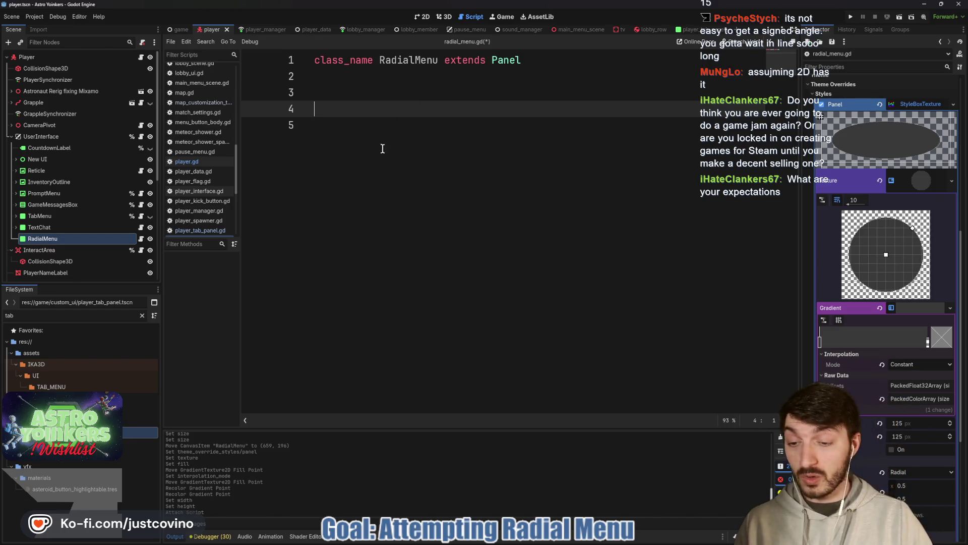
{"action": "mouse_move", "coordinate": [314, 147]}
{"action": "left_mouse_down"}
{"action": "mouse_move", "coordinate": [376, 230]}
{"action": "mouse_move", "coordinate": [295, 237]}
{"action": "left_mouse_up"}
{"action": "left_click_drag", "start_coordinate": [401, 186], "coordinate": [404, 188]}
{"action": "left_click_drag", "start_coordinate": [460, 174], "coordinate": [469, 215]}
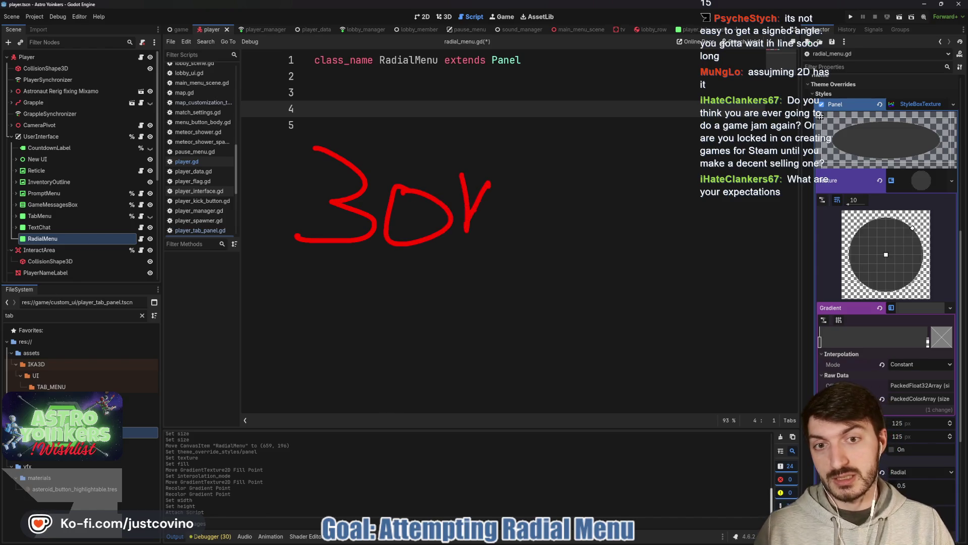
{"action": "left_click_drag", "start_coordinate": [580, 229], "coordinate": [579, 246]}
{"action": "mouse_move", "coordinate": [621, 206]}
{"action": "left_mouse_down"}
{"action": "mouse_move", "coordinate": [607, 237]}
{"action": "mouse_move", "coordinate": [621, 209]}
{"action": "left_mouse_up"}
{"action": "left_click_drag", "start_coordinate": [646, 190], "coordinate": [631, 258]}
{"action": "left_click_drag", "start_coordinate": [680, 236], "coordinate": [678, 236]}
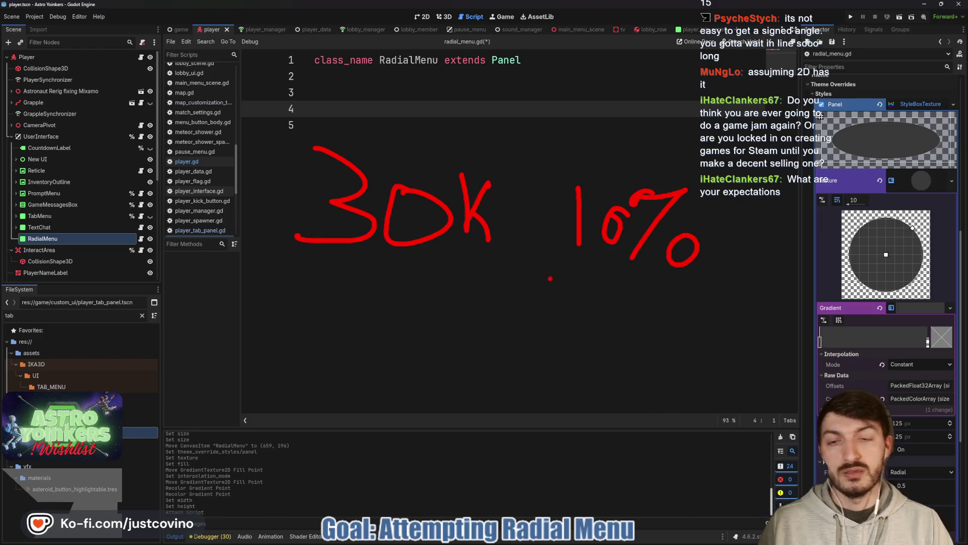
{"action": "mouse_move", "coordinate": [283, 322]}
{"action": "left_mouse_down"}
{"action": "mouse_move", "coordinate": [353, 386]}
{"action": "mouse_move", "coordinate": [282, 398]}
{"action": "left_mouse_up"}
{"action": "left_click_drag", "start_coordinate": [371, 401], "coordinate": [371, 413]}
{"action": "left_click_drag", "start_coordinate": [437, 375], "coordinate": [436, 373]}
{"action": "mouse_move", "coordinate": [497, 371]}
{"action": "left_mouse_down"}
{"action": "mouse_move", "coordinate": [472, 403]}
{"action": "mouse_move", "coordinate": [499, 370]}
{"action": "left_mouse_up"}
{"action": "mouse_move", "coordinate": [570, 363]}
{"action": "left_mouse_down"}
{"action": "mouse_move", "coordinate": [539, 398]}
{"action": "mouse_move", "coordinate": [569, 362]}
{"action": "left_mouse_up"}
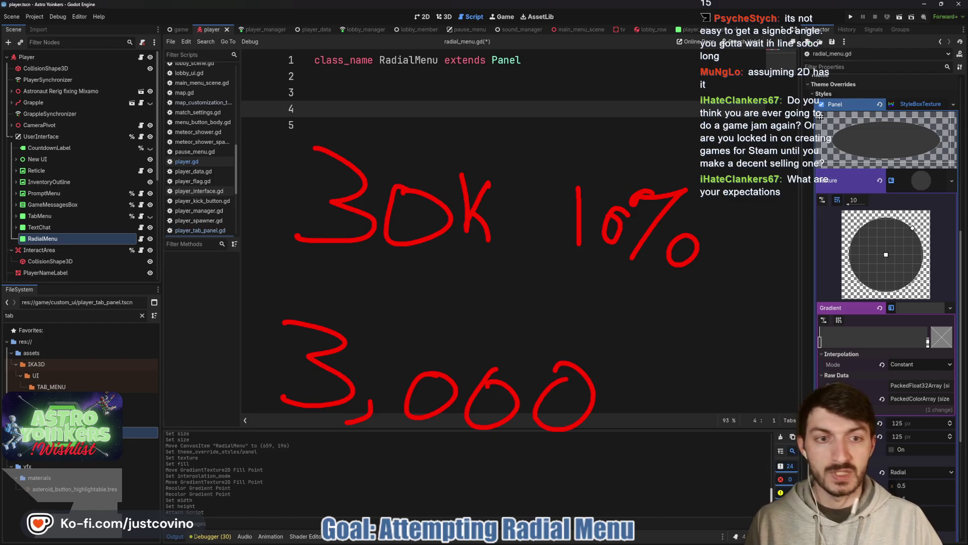
{"action": "key", "text": "ctrl+z"}
{"action": "key", "text": "ctrl+z"}
{"action": "key", "text": "ctrl+z"}
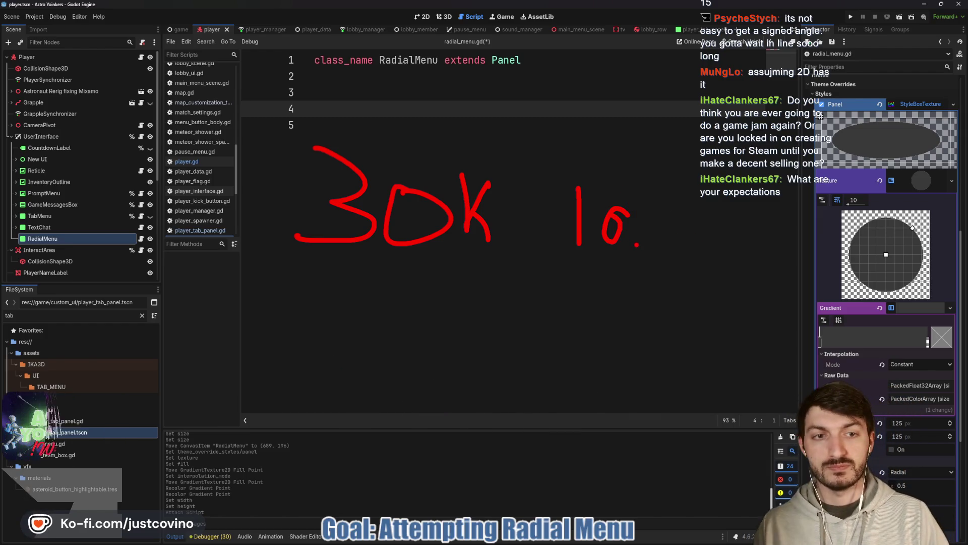
{"action": "key", "text": "ctrl+z"}
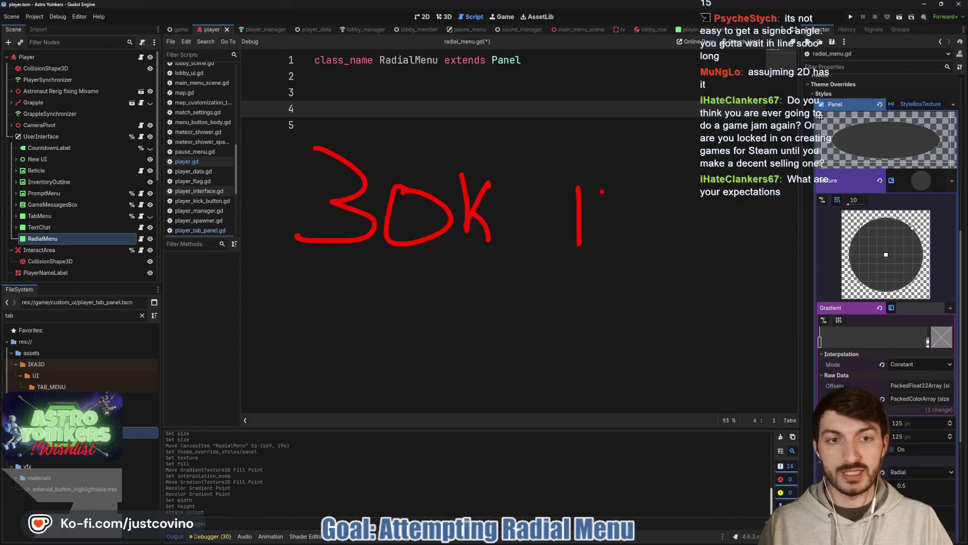
{"action": "key", "text": "Escape"}
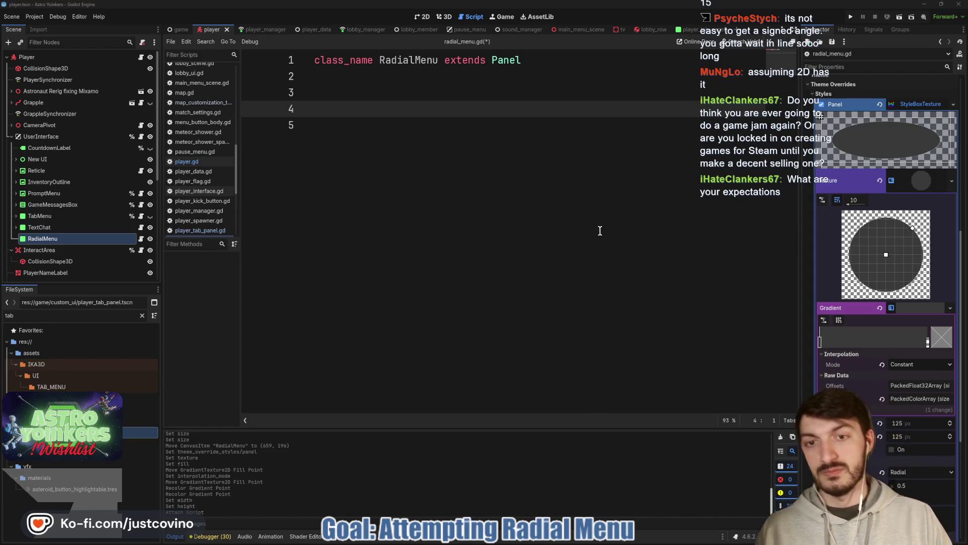
Step: Re-save radial_menu.gd, adding then trimming blank lines below the class_name RadialMenu line
{"action": "key", "text": "ctrl+s"}
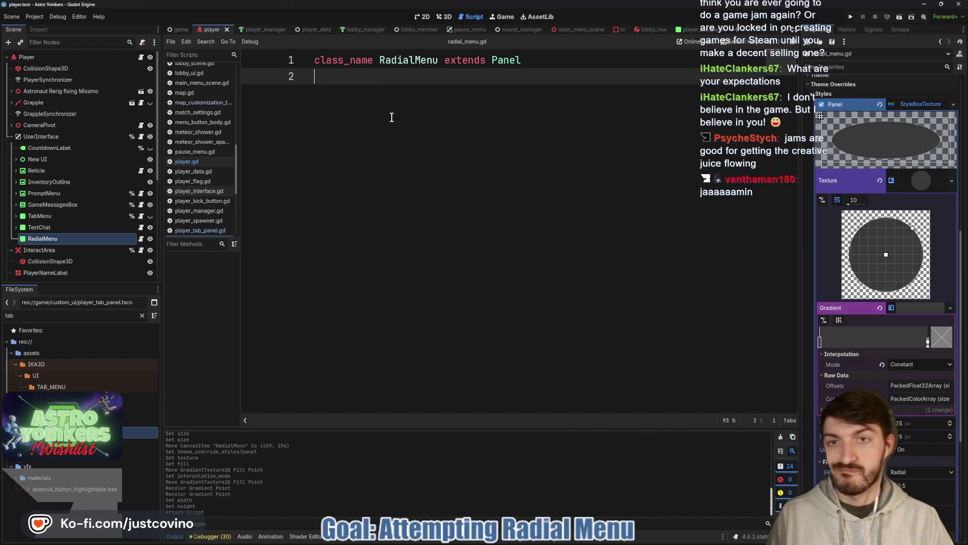
{"action": "key", "text": "ctrl+s"}
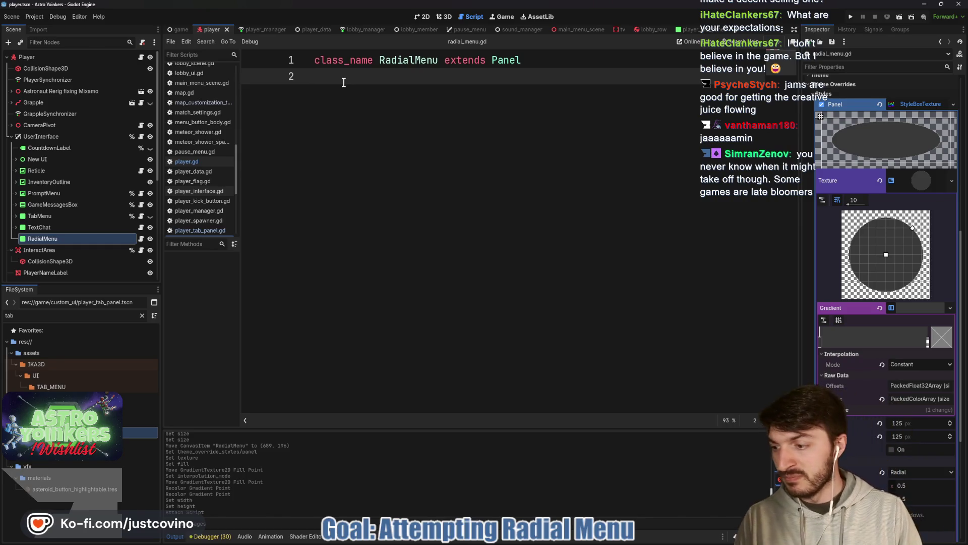
{"action": "key", "text": "Return"}
{"action": "key", "text": "ctrl+s"}
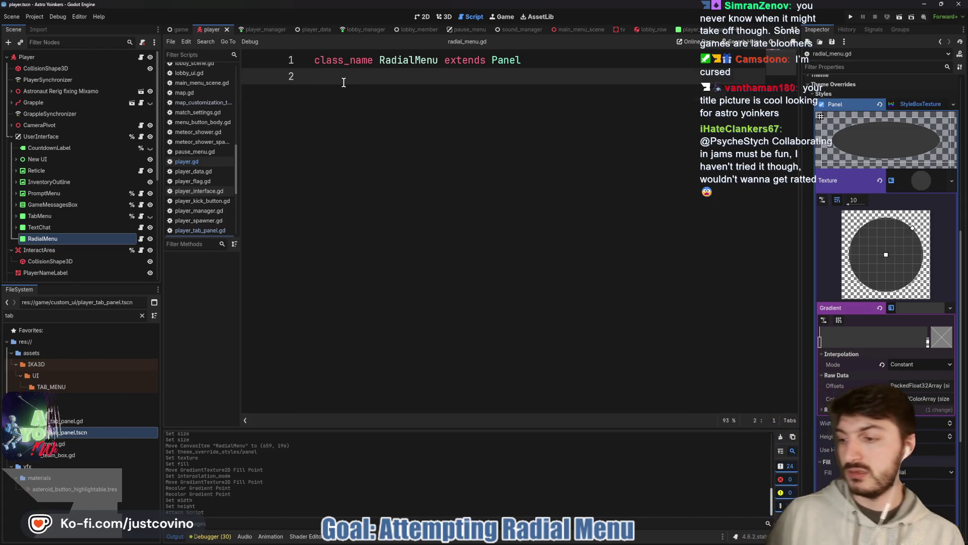
{"action": "key", "text": "Return"}
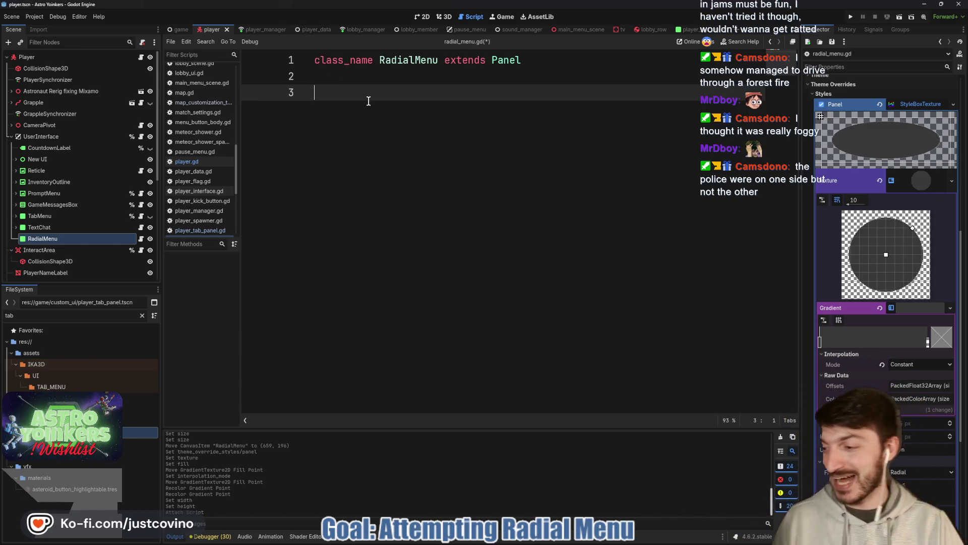
{"action": "key", "text": "ctrl+s"}
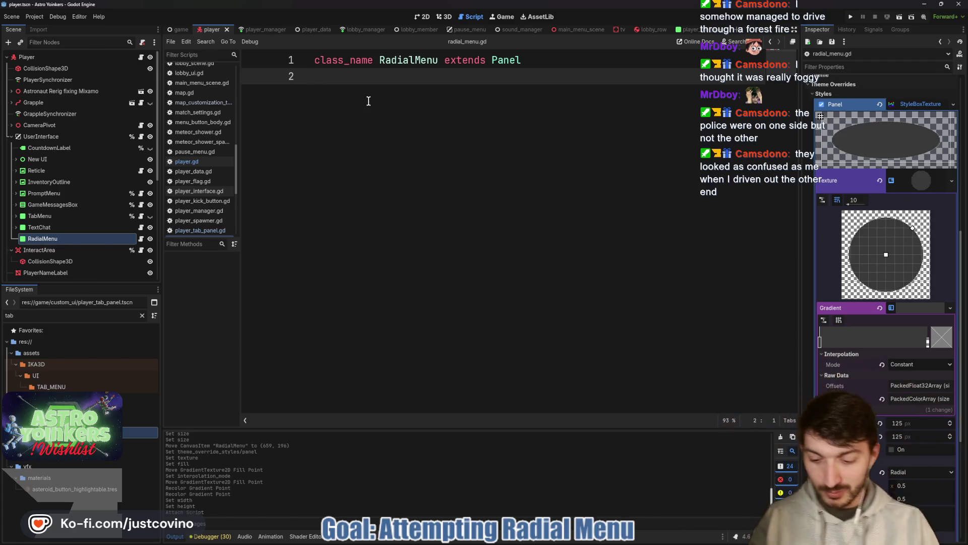
{"action": "type", "text": "t"}
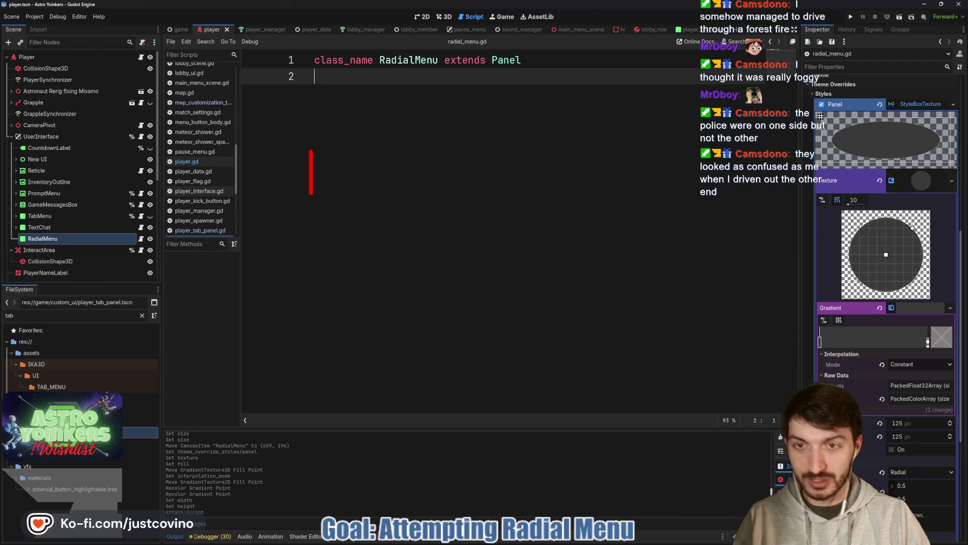
{"action": "type", "text": "jojob"}
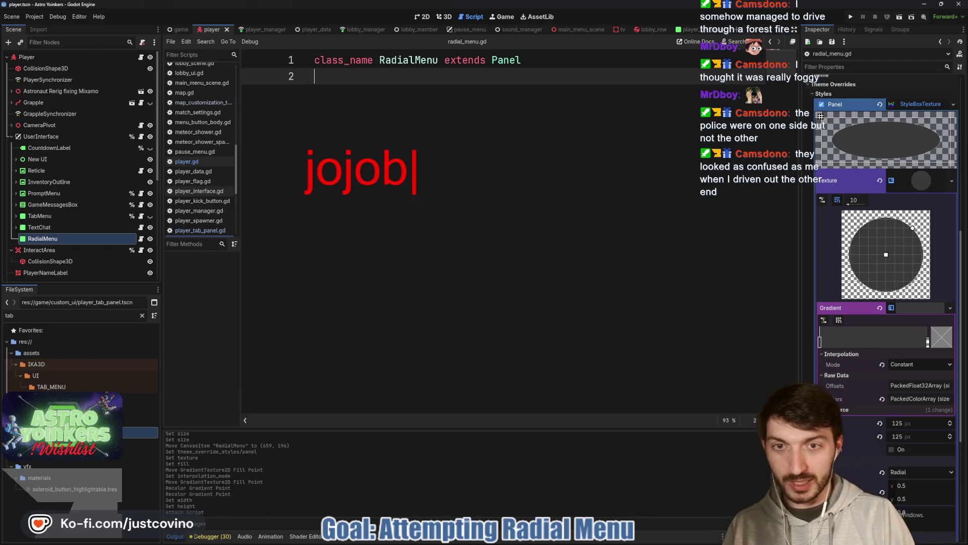
{"action": "type", "text": "a oil"}
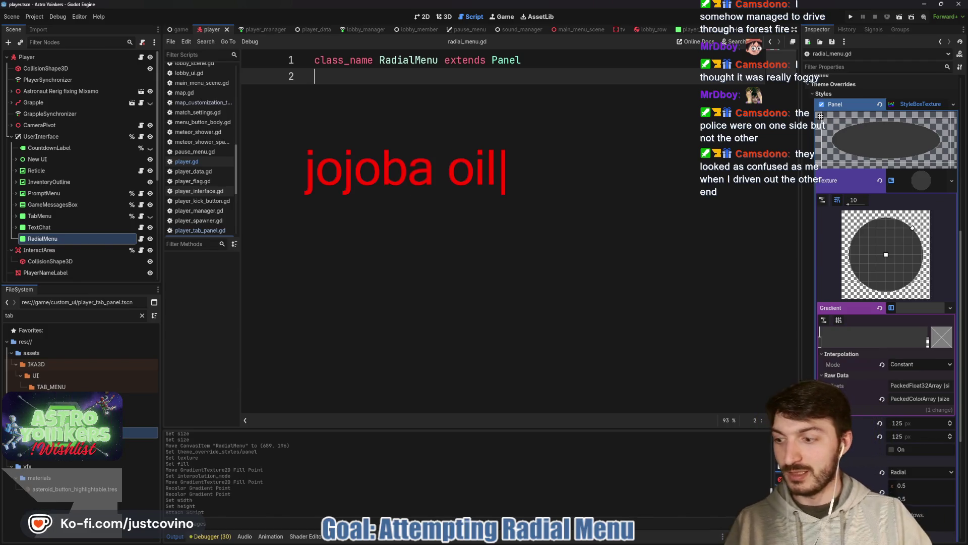
{"action": "mouse_move", "coordinate": [257, 118]}
{"action": "left_mouse_down"}
{"action": "mouse_move", "coordinate": [590, 271]}
{"action": "mouse_move", "coordinate": [558, 236]}
{"action": "left_mouse_up"}
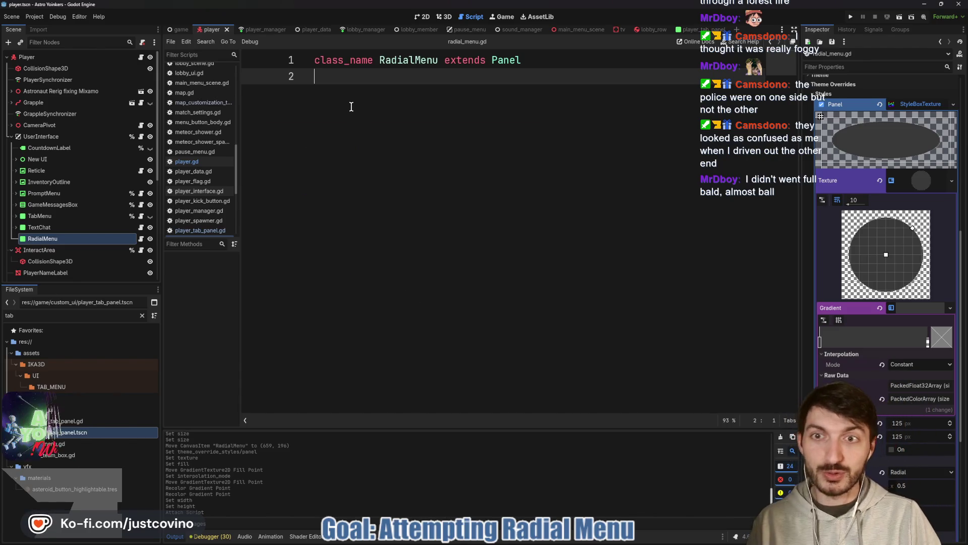
{"action": "key", "text": "ctrl+s"}
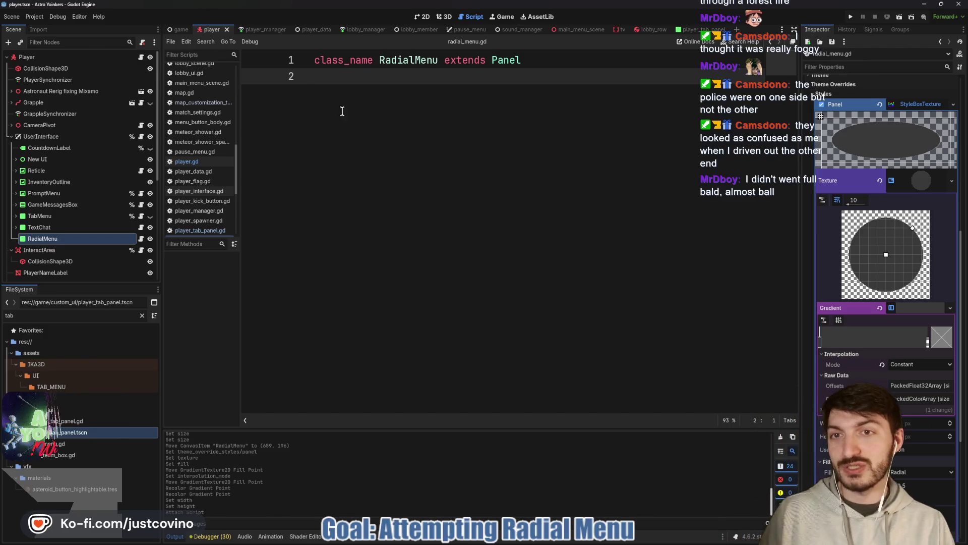
{"action": "key", "text": "ctrl+s"}
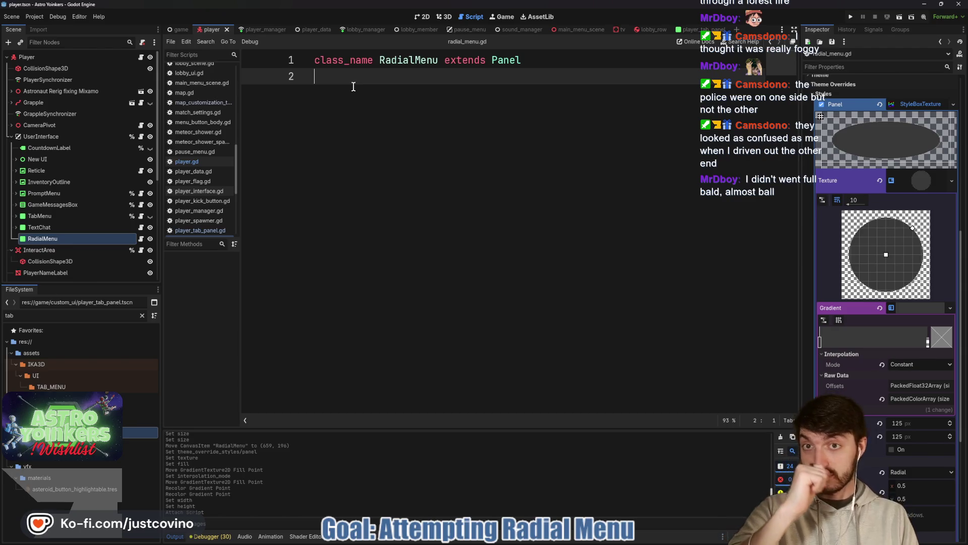
Step: Add the comment '# Break menu into 4 parts.' under the TODO heading and start line 5 with '#'
{"action": "key", "text": "Return"}
{"action": "key", "text": "ctrl+s"}
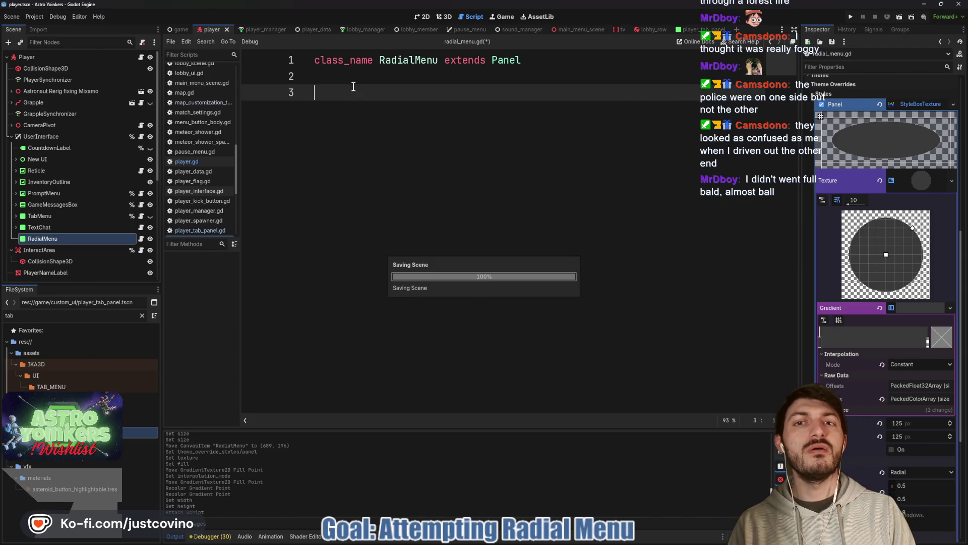
{"action": "key", "text": "ctrl+z"}
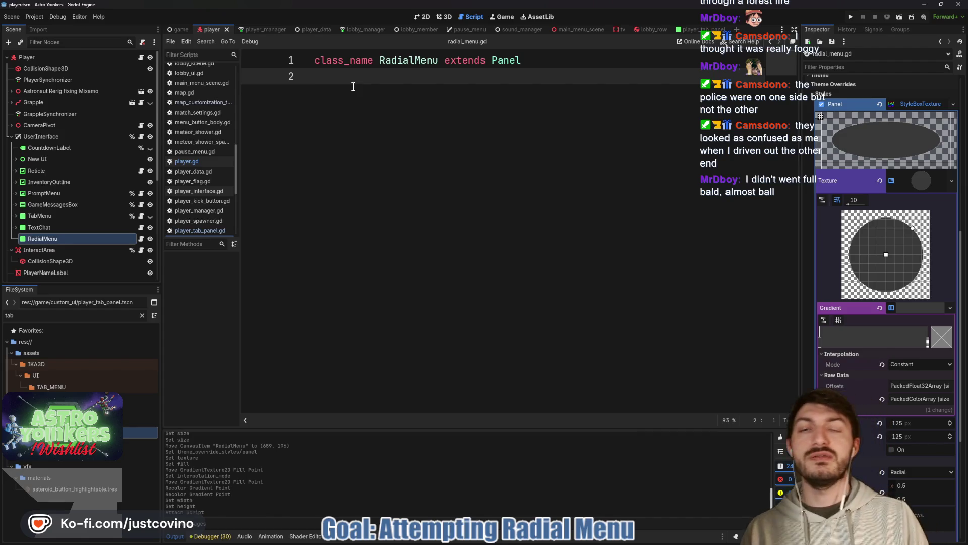
{"action": "key", "text": "Return"}
{"action": "type", "text": "## TODO"}
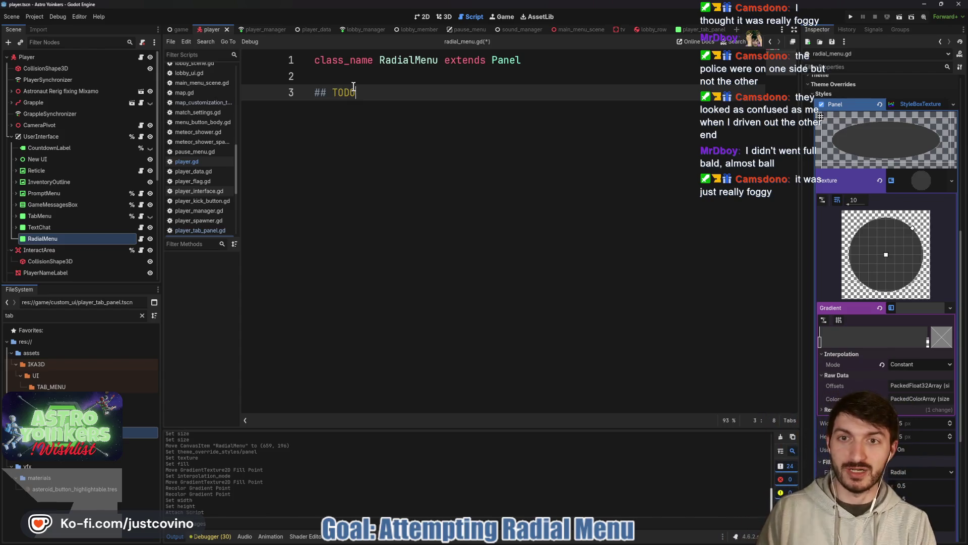
{"action": "key", "text": "Return"}
{"action": "type", "text": "# Br"}
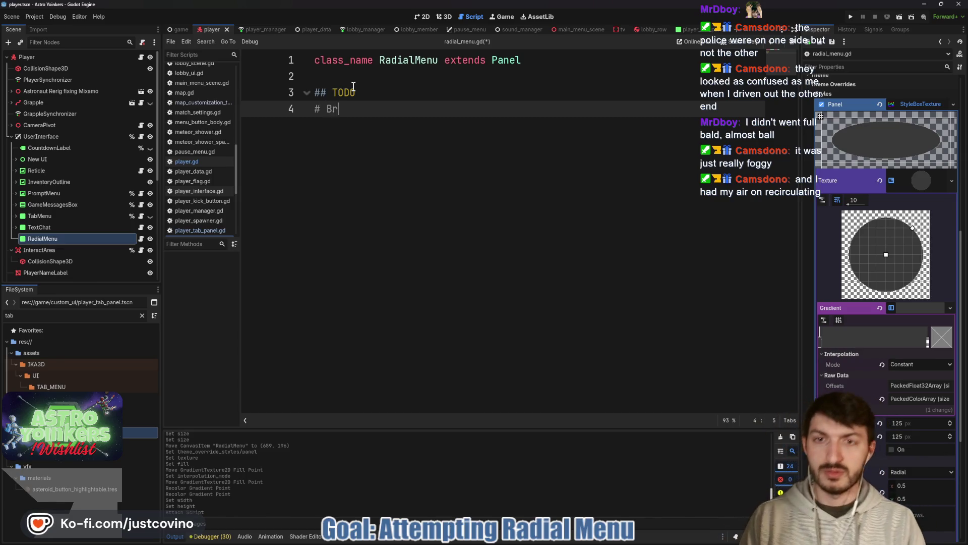
{"action": "type", "text": "eak menu into 4 "}
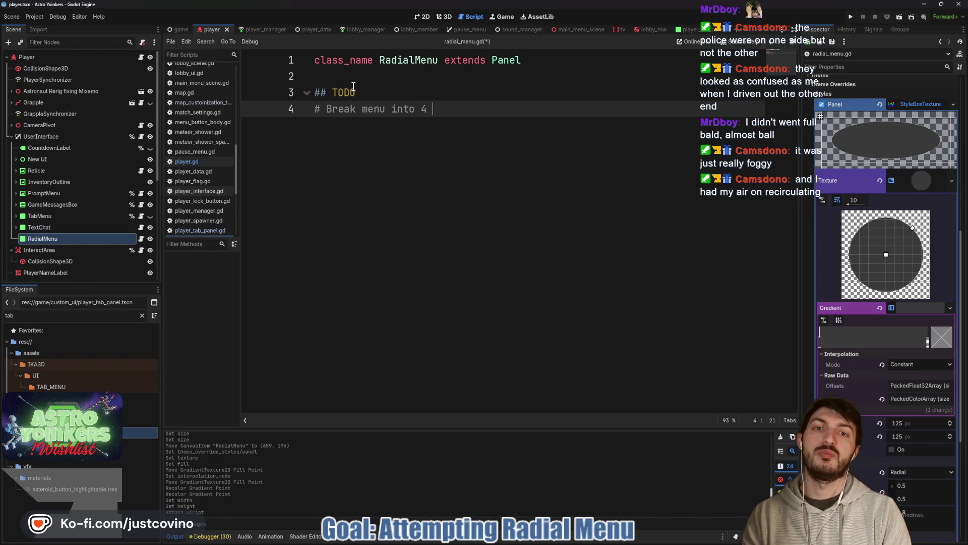
{"action": "type", "text": "parts."}
{"action": "key", "text": "Return"}
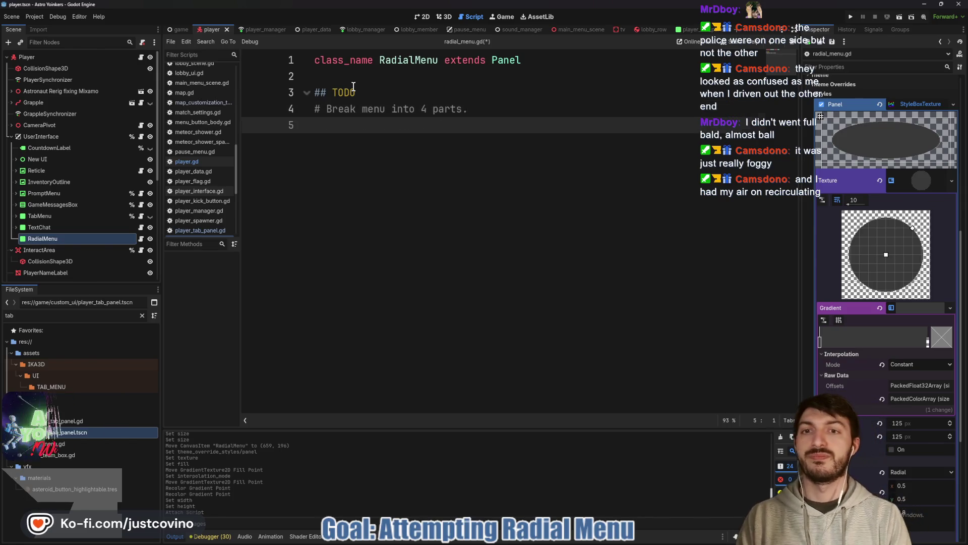
{"action": "type", "text": "#"}
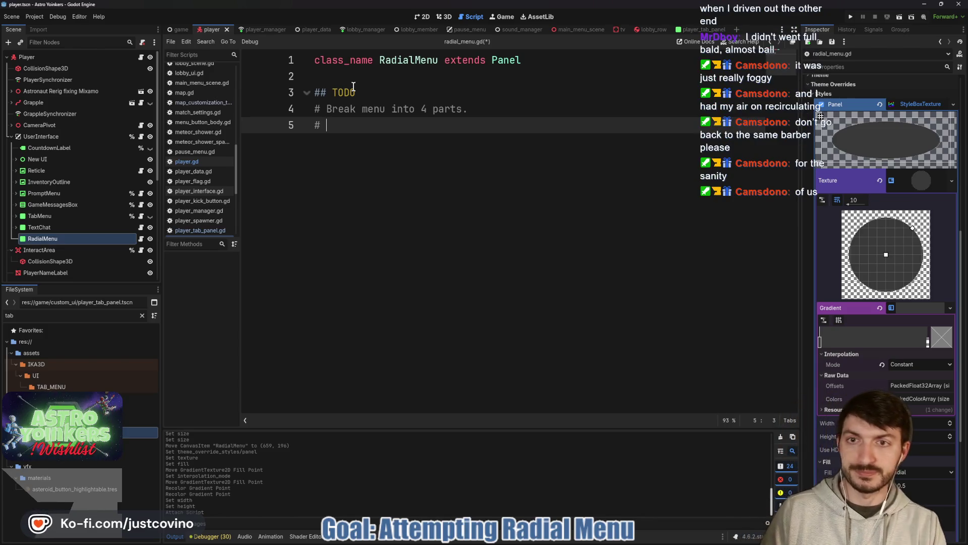
Step: Write 'Pings: Getting Crystal, Yoinking!,' into the line 5 comment
{"action": "type", "text": "Pings:"}
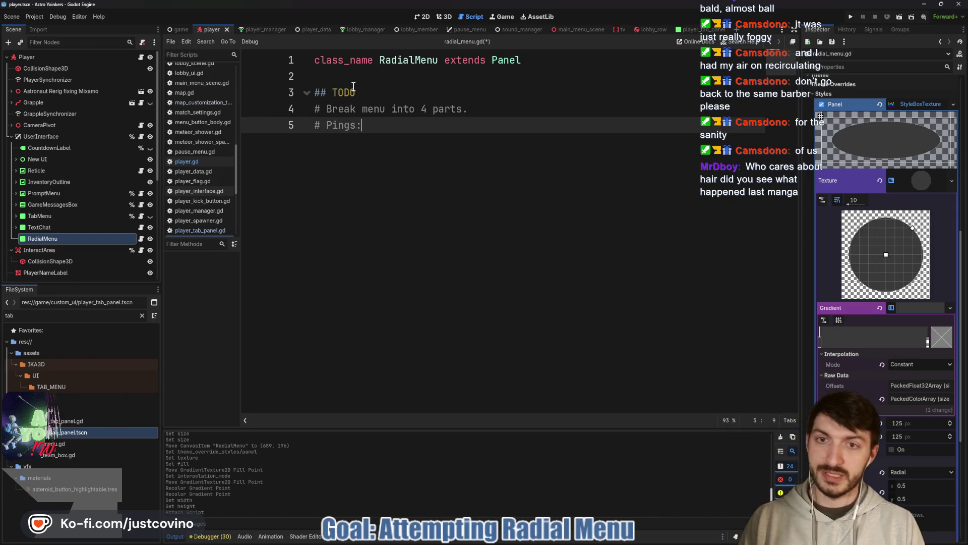
{"action": "type", "text": " Getting Crystal"}
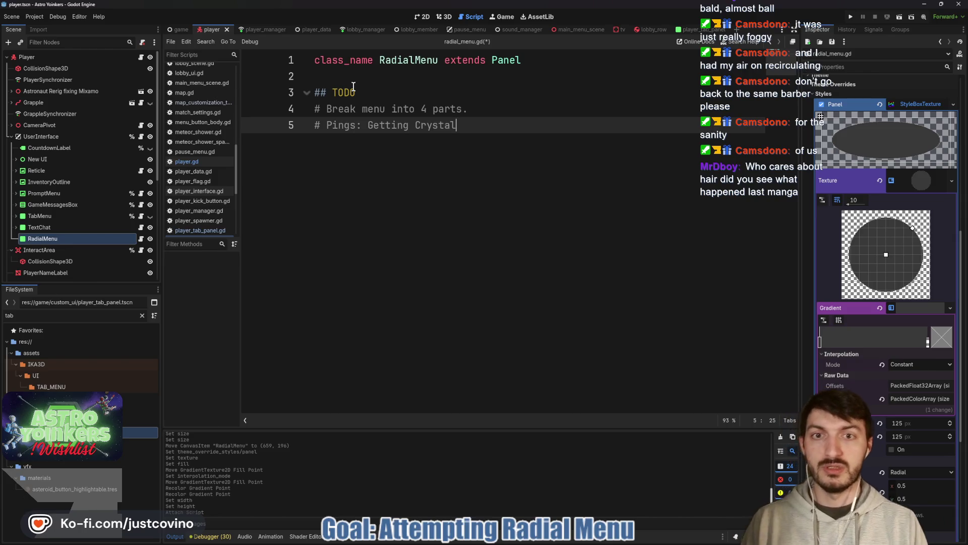
{"action": "type", "text": ", Yoinking!,"}
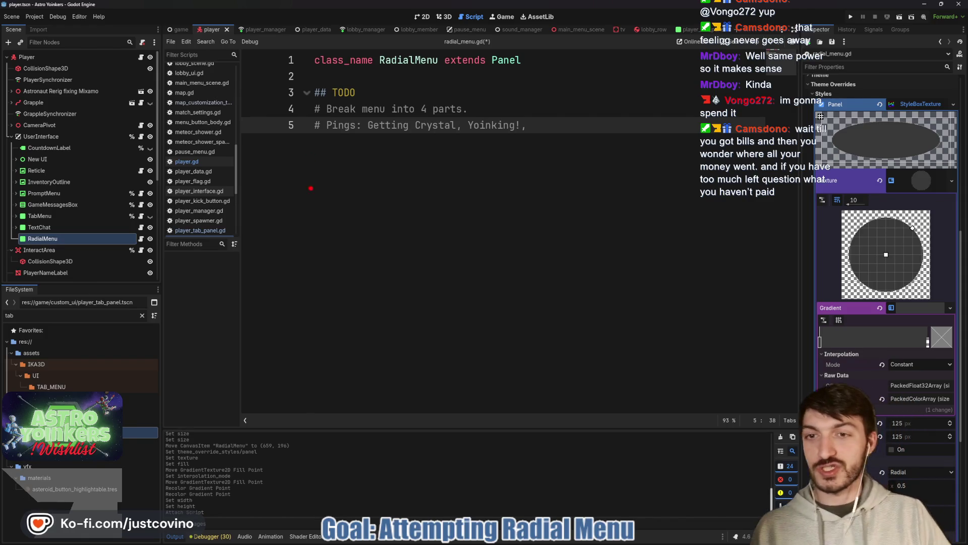
{"action": "left_click_drag", "start_coordinate": [344, 184], "coordinate": [344, 229]}
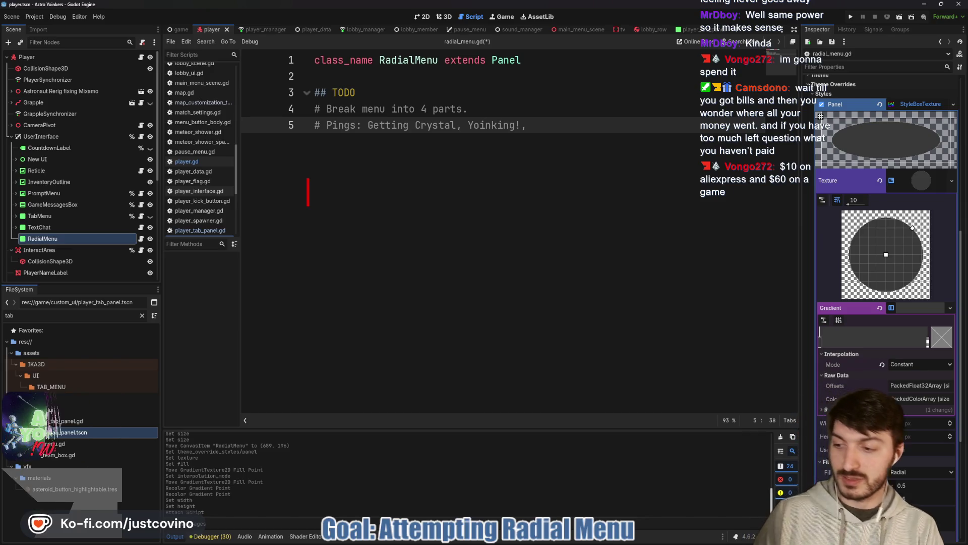
{"action": "type", "text": "40% ->"}
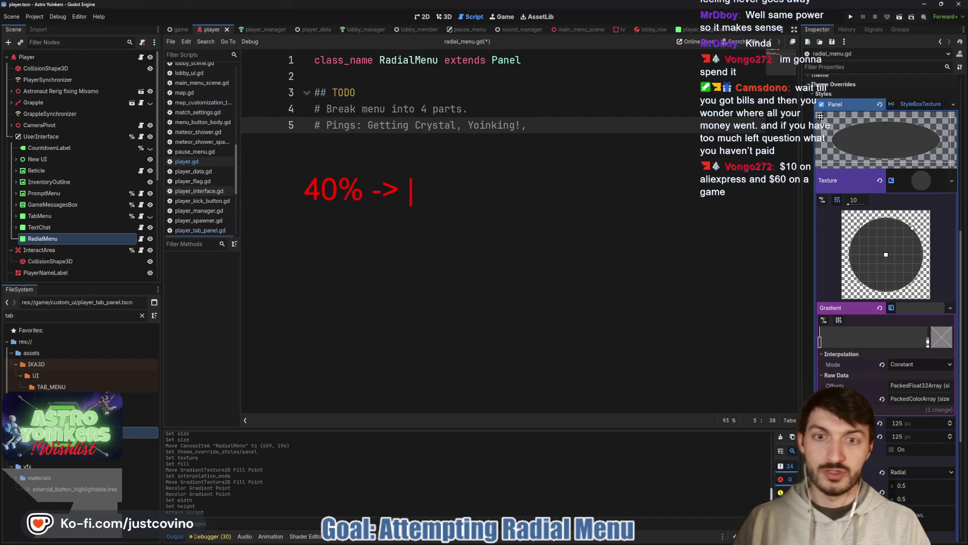
{"action": "type", "text": " Store it a"}
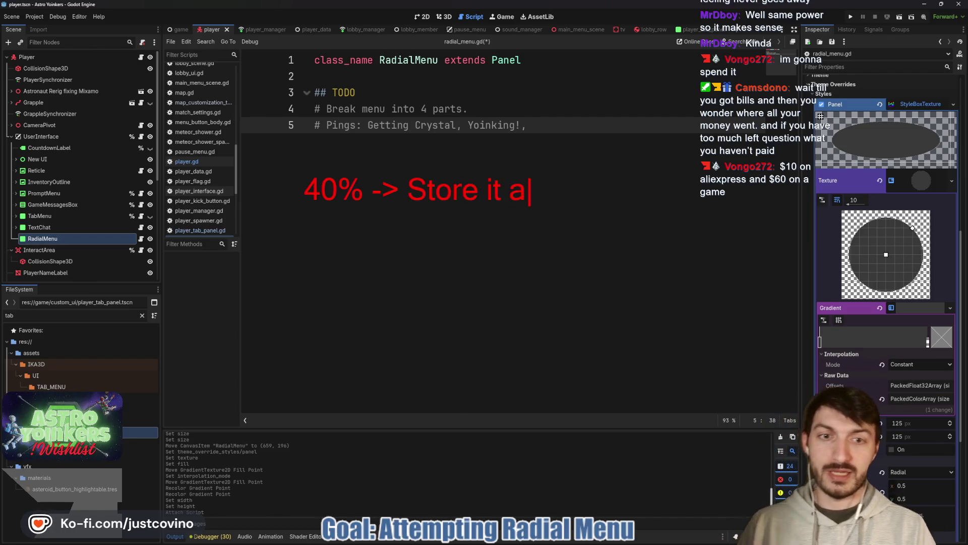
{"action": "type", "text": "Away"}
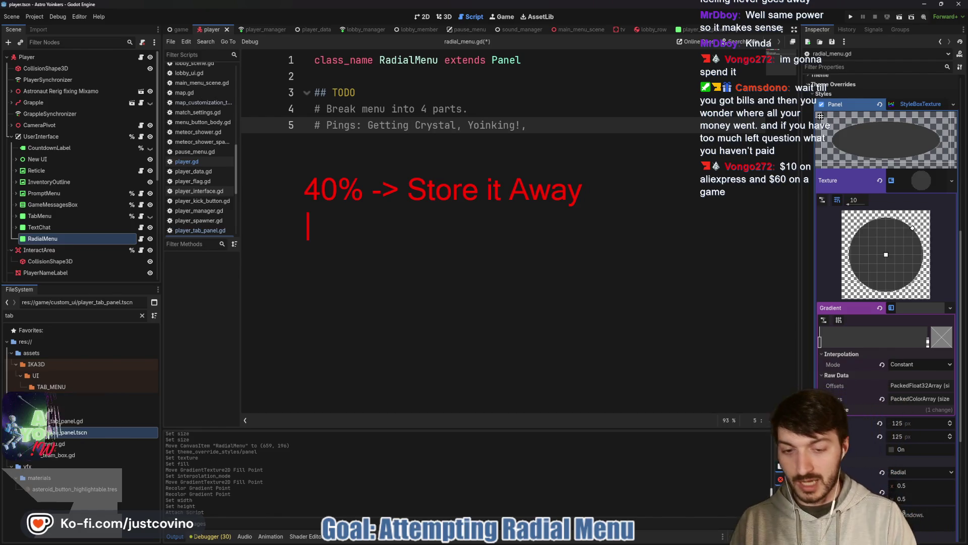
{"action": "type", "text": "- "}
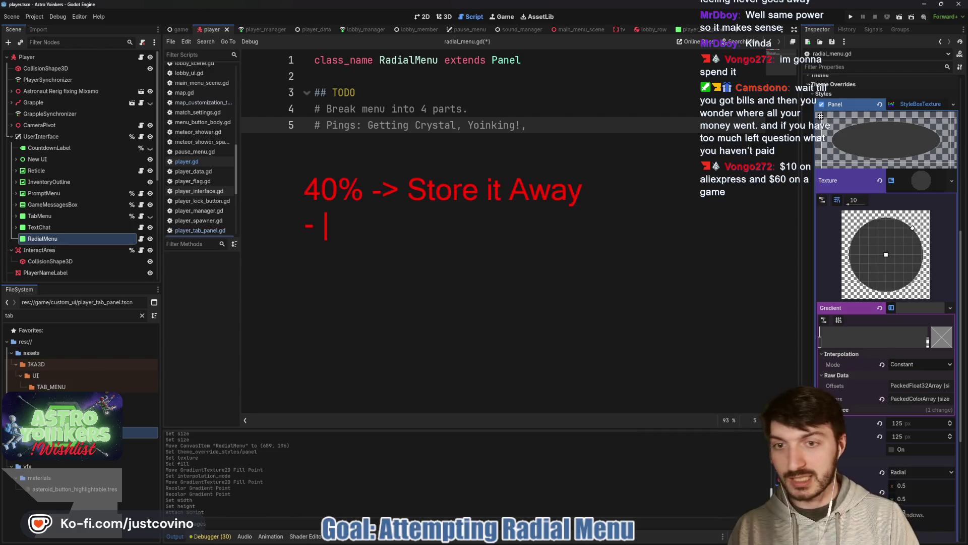
{"action": "type", "text": "Stocks"}
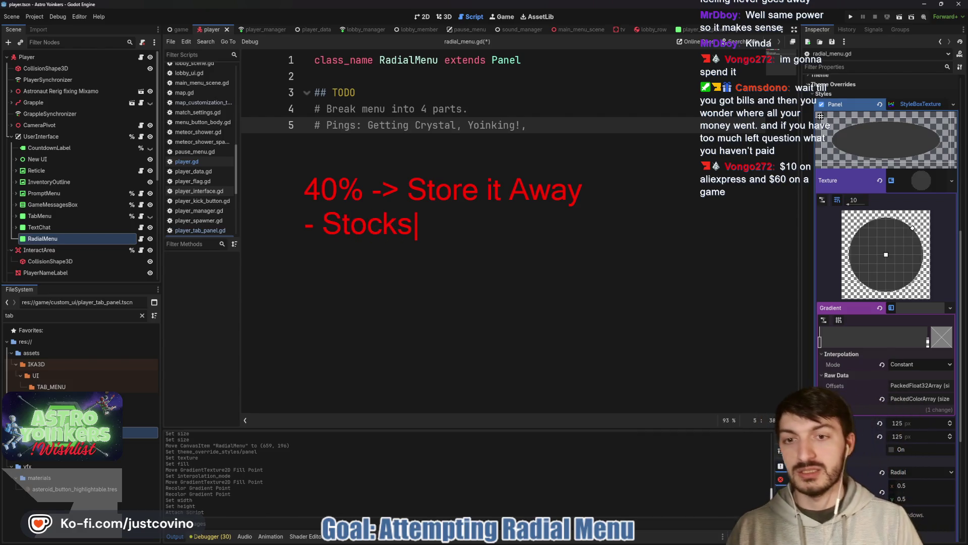
{"action": "key", "text": "Return"}
{"action": "type", "text": "-"}
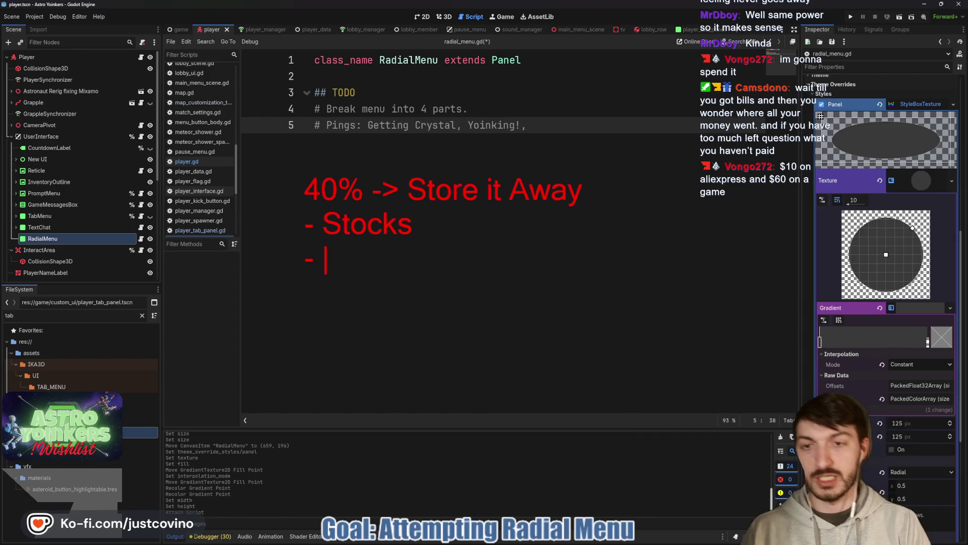
{"action": "key", "text": "BackSpace"}
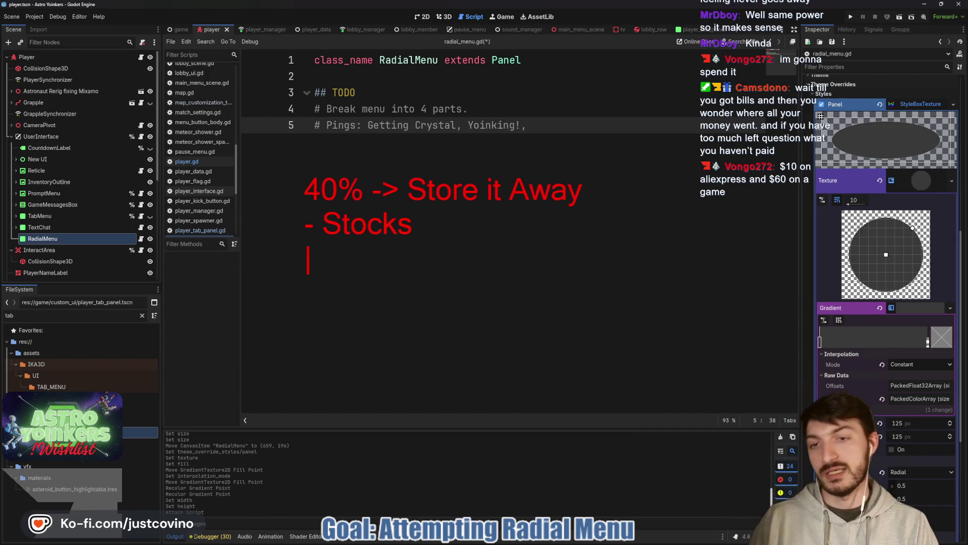
{"action": "key", "text": "Return"}
{"action": "type", "text": "60"}
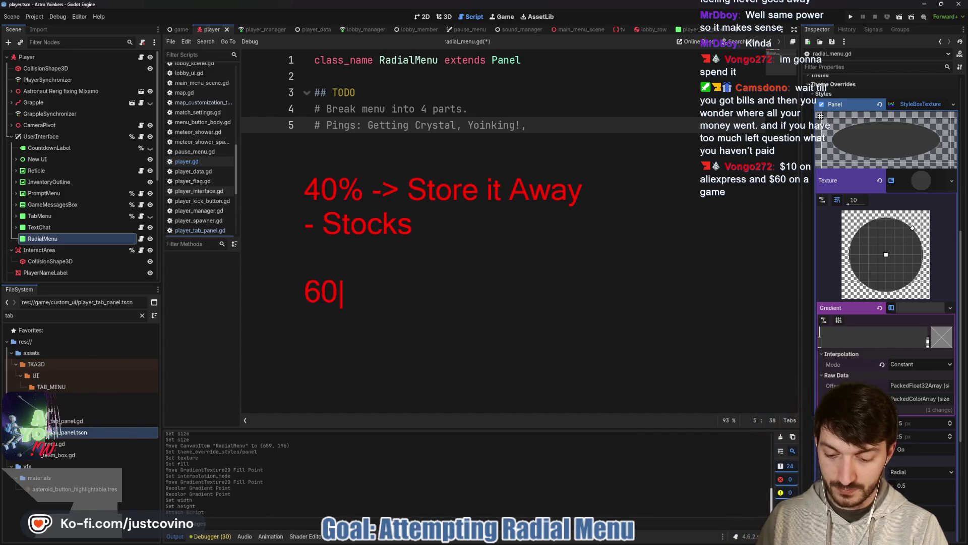
{"action": "type", "text": "% High T"}
{"action": "key", "text": "BackSpace"}
{"action": "type", "text": "Yield Savi"}
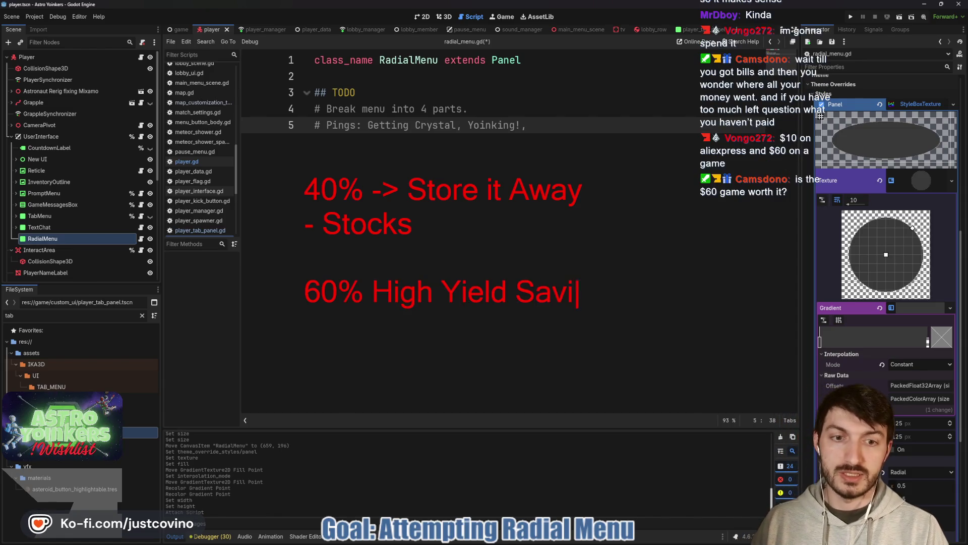
{"action": "type", "text": "ngs"}
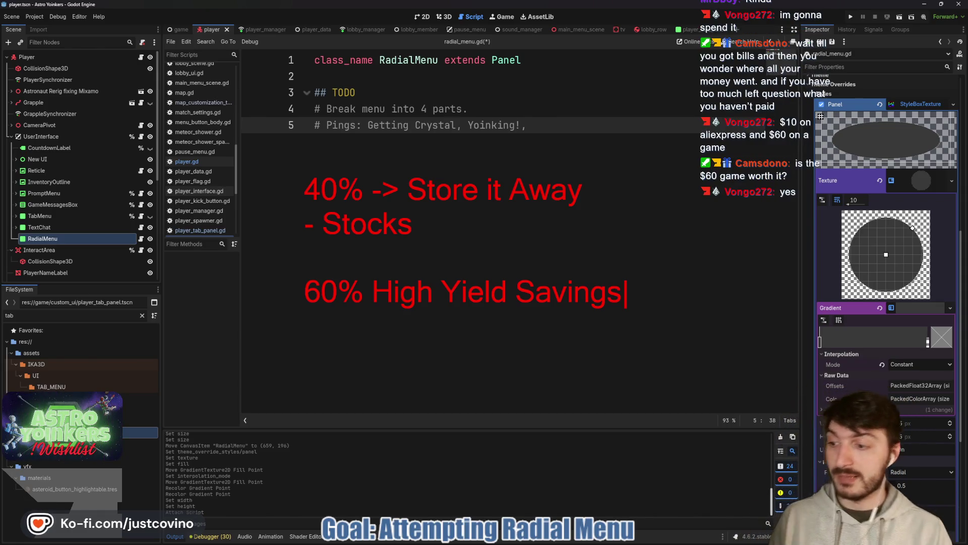
{"action": "left_click_drag", "start_coordinate": [292, 311], "coordinate": [751, 373]}
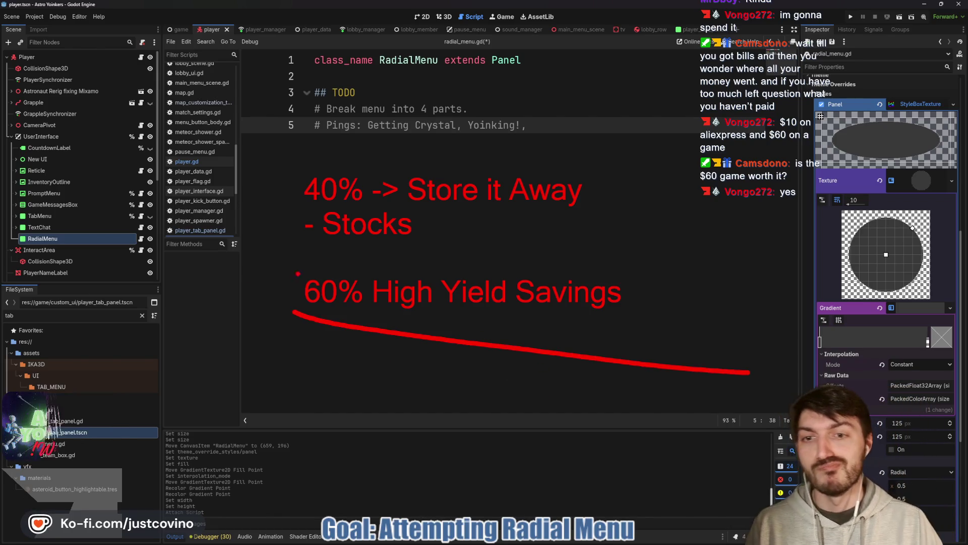
{"action": "mouse_move", "coordinate": [317, 152]}
{"action": "left_mouse_down"}
{"action": "mouse_move", "coordinate": [605, 242]}
{"action": "mouse_move", "coordinate": [292, 176]}
{"action": "left_mouse_up"}
{"action": "key", "text": "Escape"}
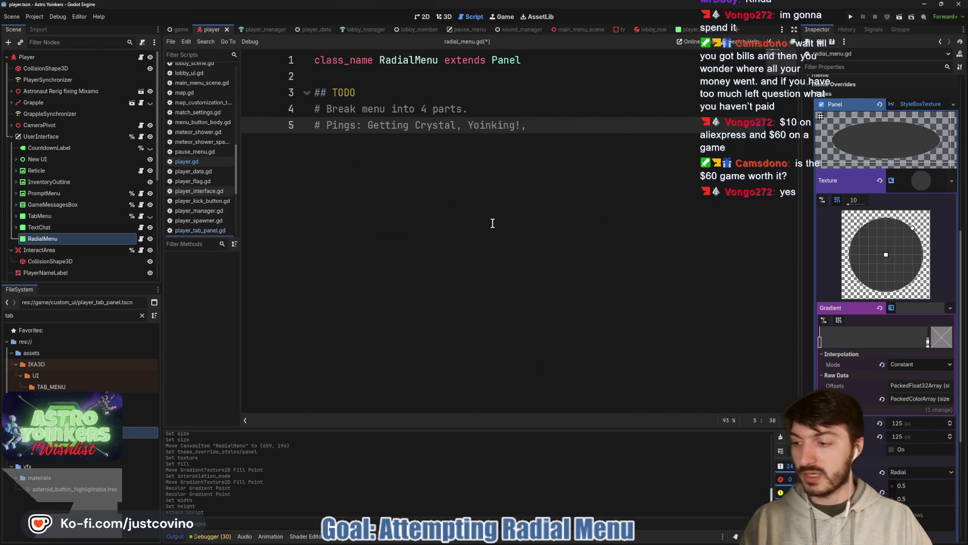
Step: Scribble a quick on-screen note over the editor, then clear the annotations
{"action": "left_click_drag", "start_coordinate": [354, 190], "coordinate": [295, 280]}
{"action": "mouse_move", "coordinate": [399, 217]}
{"action": "left_mouse_down"}
{"action": "mouse_move", "coordinate": [432, 217]}
{"action": "mouse_move", "coordinate": [407, 215]}
{"action": "left_mouse_up"}
{"action": "mouse_move", "coordinate": [462, 202]}
{"action": "left_mouse_down"}
{"action": "mouse_move", "coordinate": [485, 197]}
{"action": "mouse_move", "coordinate": [530, 262]}
{"action": "left_mouse_up"}
{"action": "left_click", "coordinate": [590, 277]}
{"action": "key", "text": "Escape"}
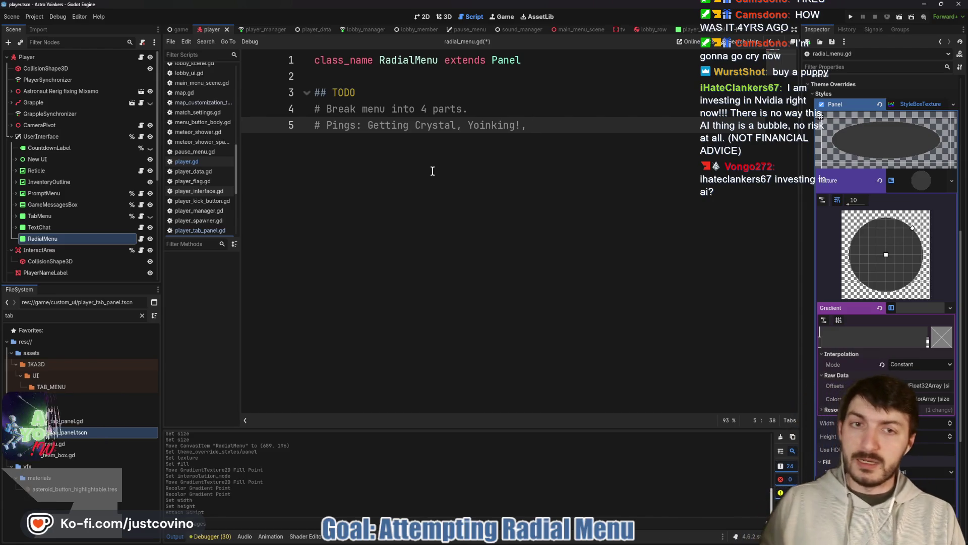
Step: Add 'Defending!' as the third ping on line 5, save, and type a comma after it
{"action": "type", "text": "Defending!"}
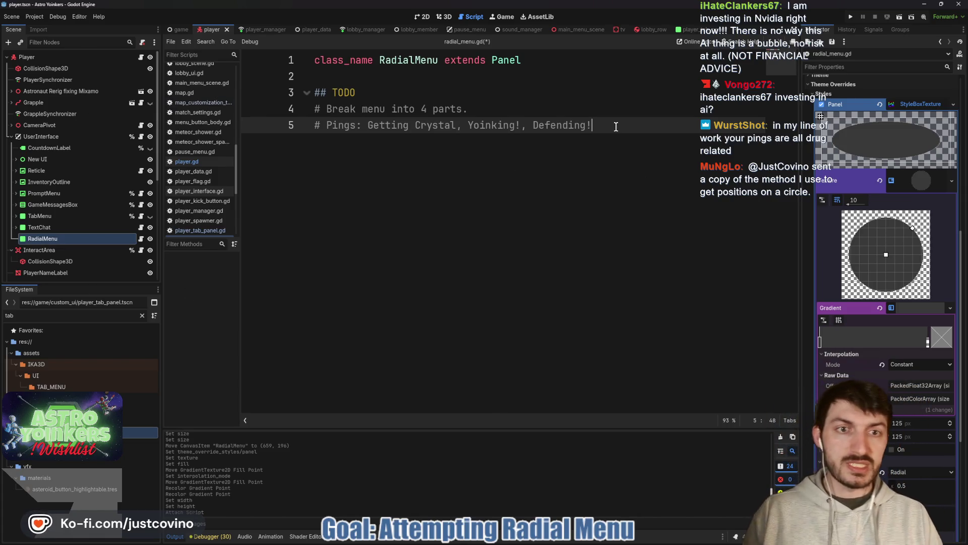
{"action": "key", "text": "ctrl+s"}
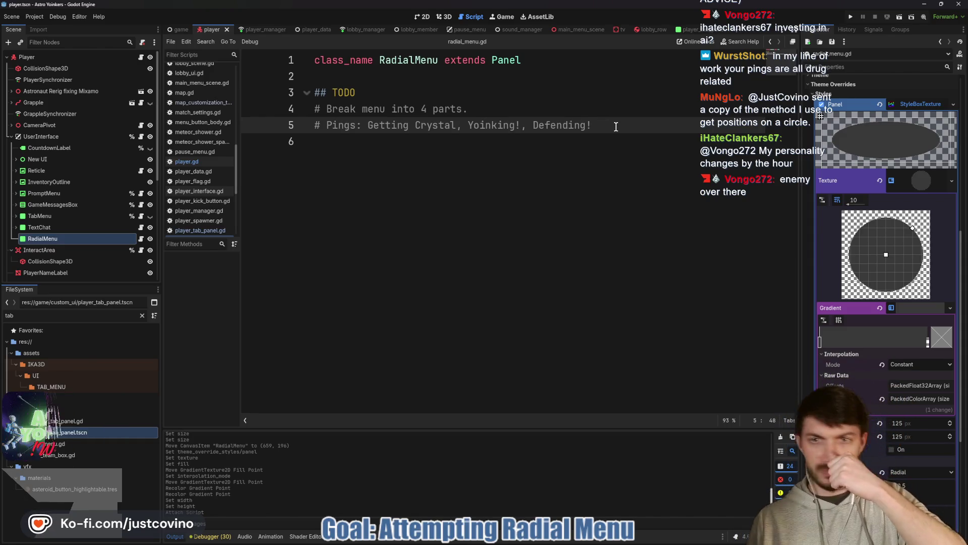
{"action": "type", "text": ","}
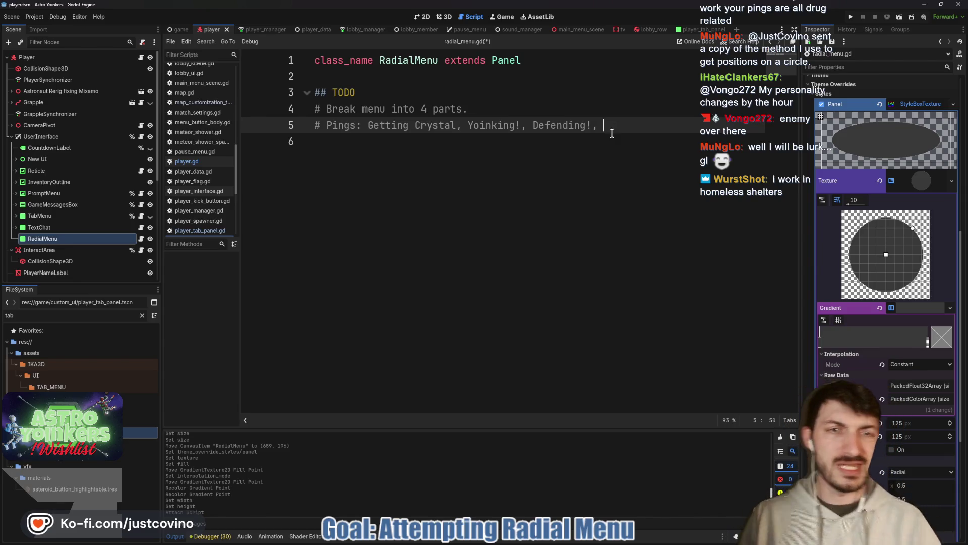
Step: Replace 'Defending!' with 'Going' and insert 'the' before 'Crystal' on line 5
{"action": "left_click_drag", "start_coordinate": [592, 125], "coordinate": [533, 125]}
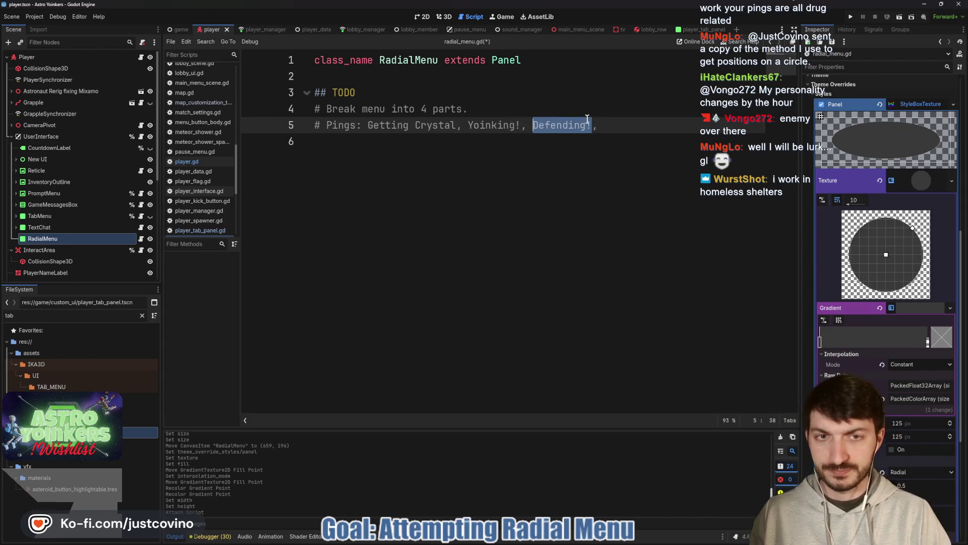
{"action": "type", "text": "Going "}
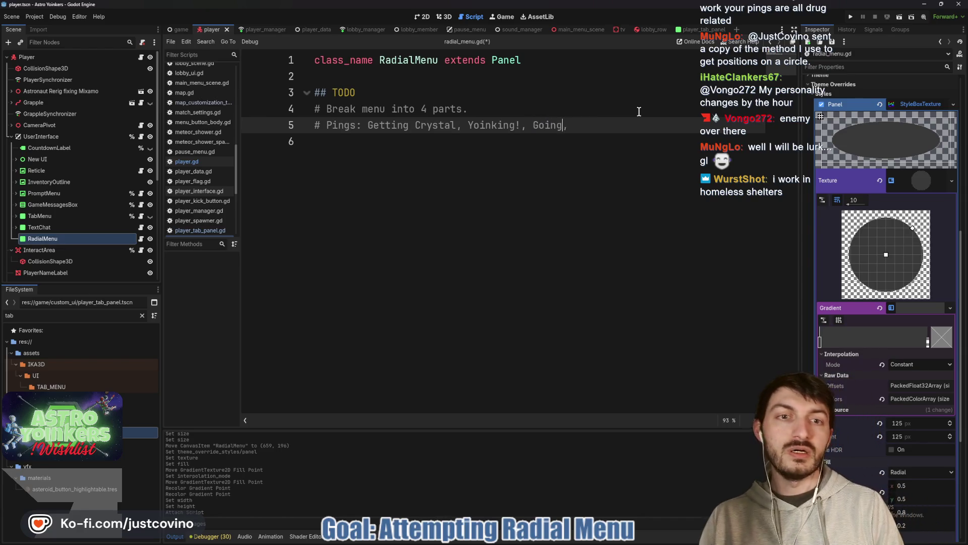
{"action": "type", "text": "fter"}
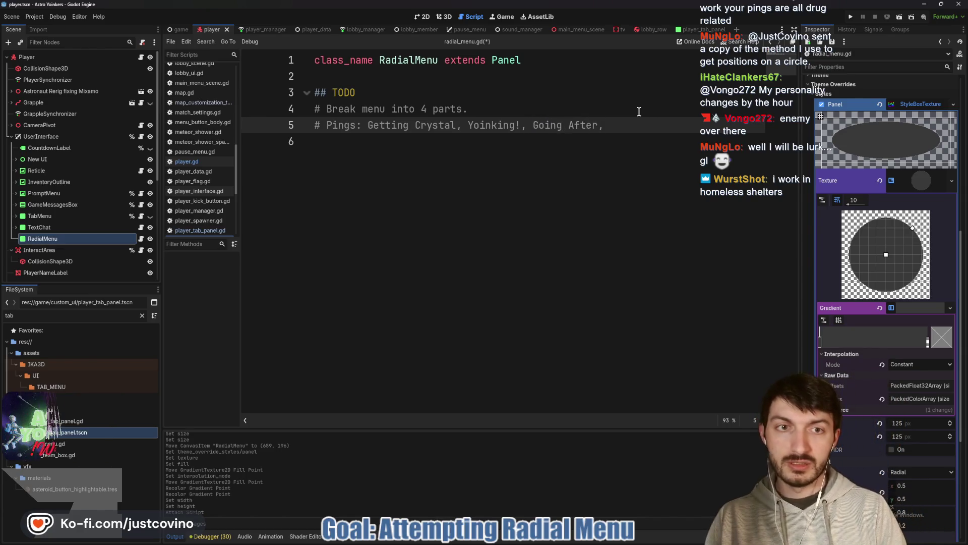
{"action": "key", "text": "BackSpace"}
{"action": "key", "text": "BackSpace"}
{"action": "key", "text": "BackSpace"}
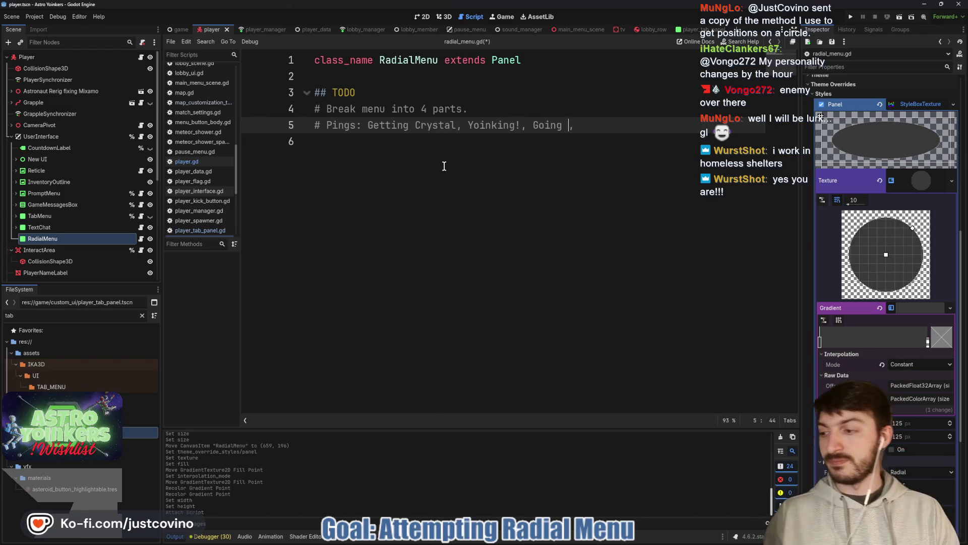
{"action": "left_click", "coordinate": [415, 125]}
{"action": "type", "text": "t"}
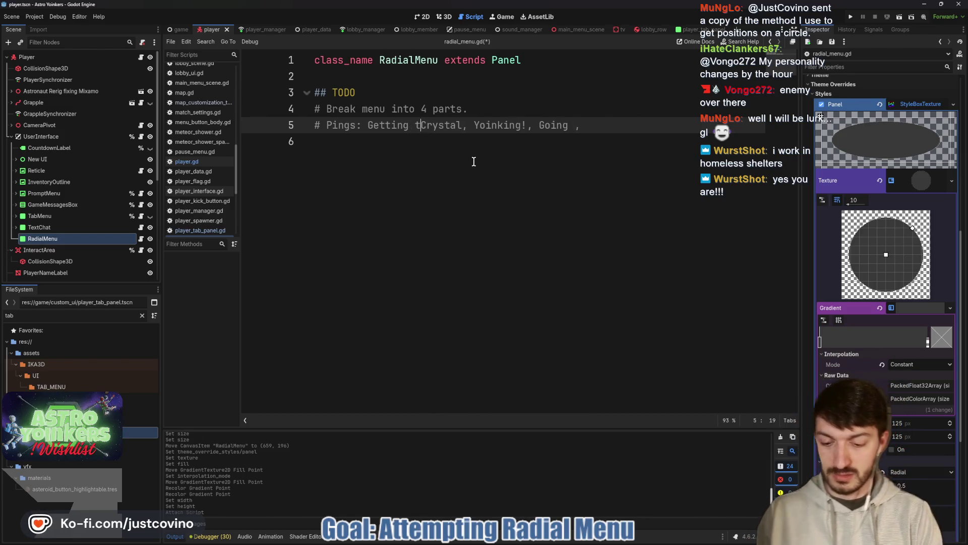
{"action": "type", "text": "he"}
{"action": "left_click", "coordinate": [587, 125]}
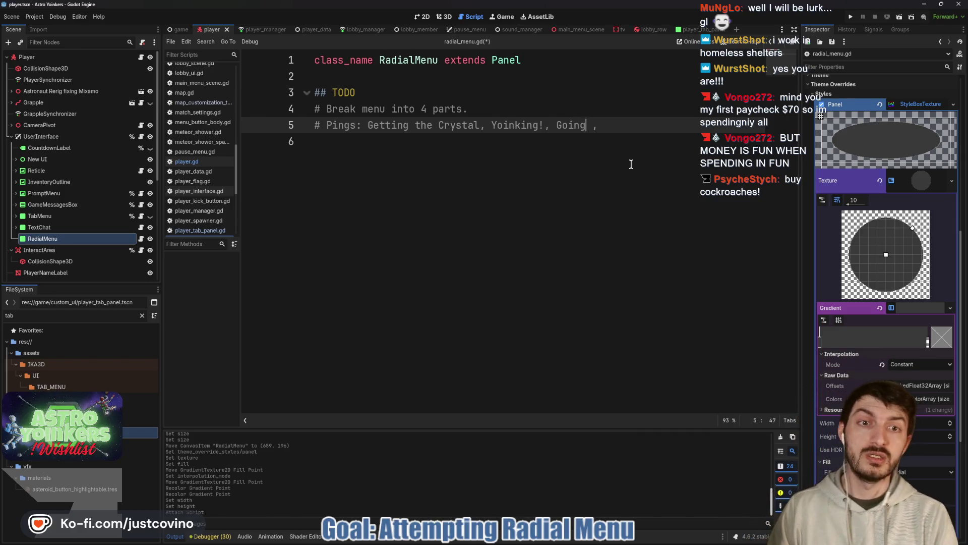
Step: Replace 'Going' with 'Fall Back!', add 'GET YOINKED!', and delete 'Yoinking!' from line 5
{"action": "key", "text": "BackSpace"}
{"action": "key", "text": "BackSpace"}
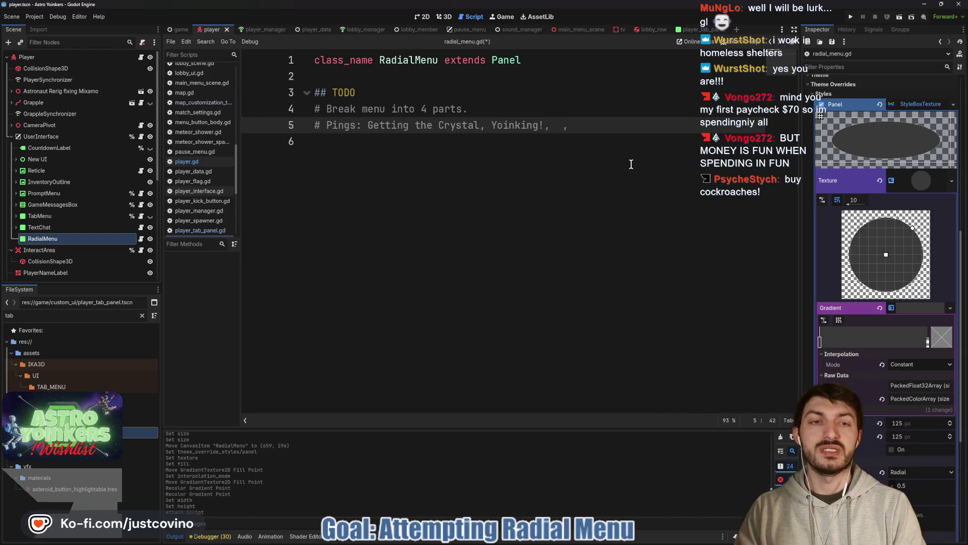
{"action": "type", "text": "Fall Back!"}
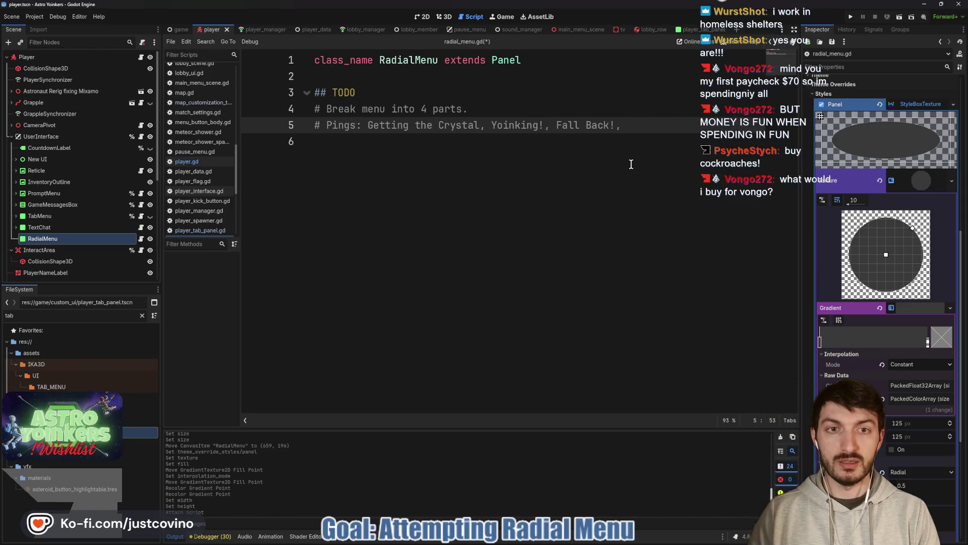
{"action": "type", "text": "GET YOINKED!"}
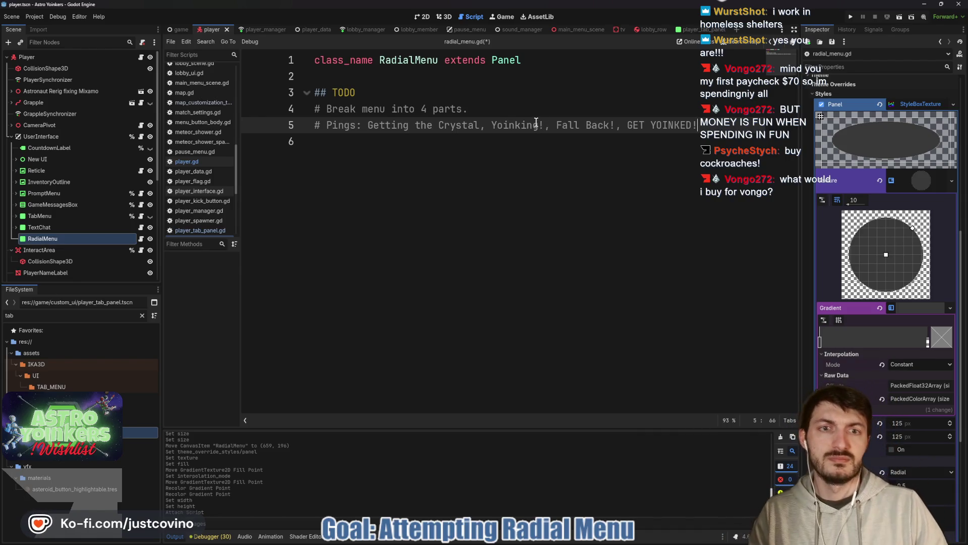
{"action": "left_click_drag", "start_coordinate": [544, 126], "coordinate": [492, 126]}
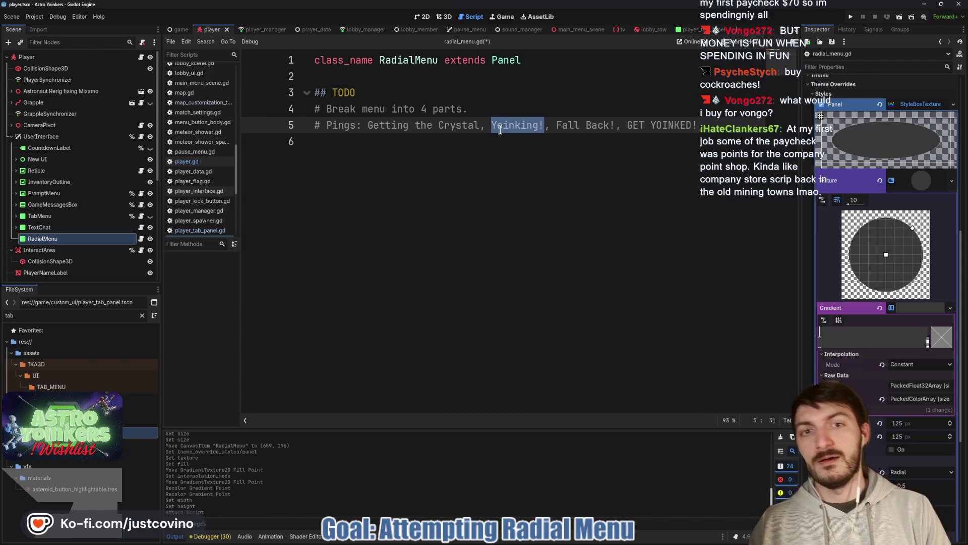
{"action": "key", "text": "BackSpace"}
{"action": "key", "text": "BackSpace"}
{"action": "key", "text": "BackSpace"}
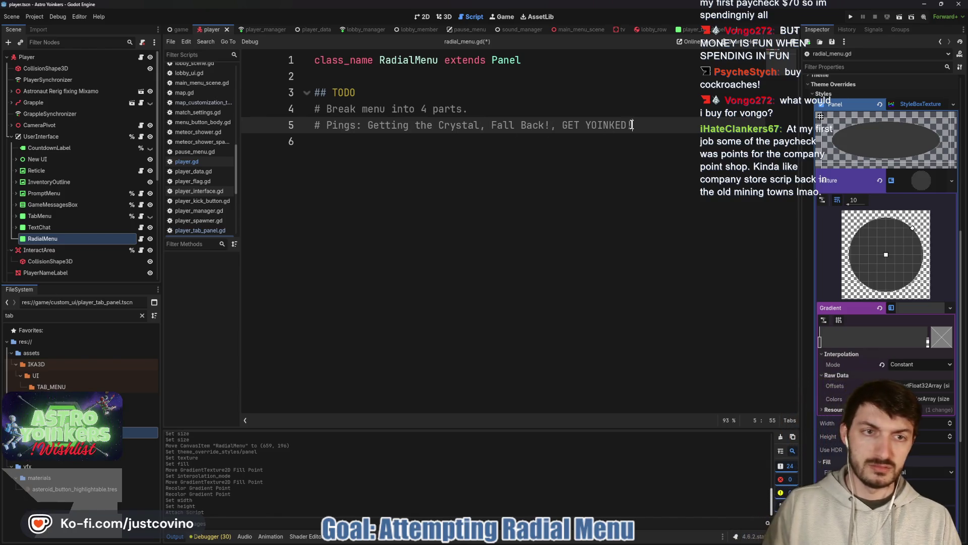
{"action": "type", "text": ","}
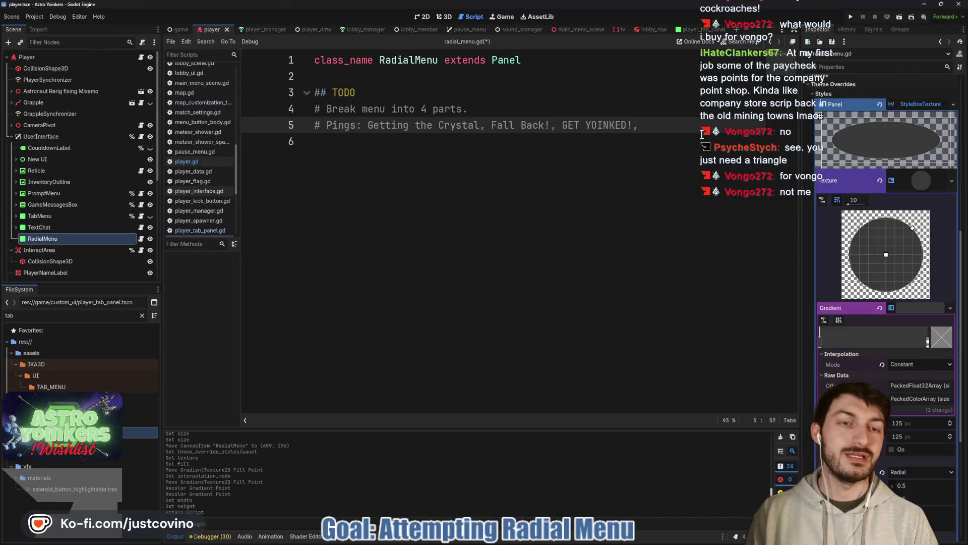
Step: Add '# Get mouse position to determine which ping to send' and paste the C# Circle method beneath
{"action": "key", "text": "Return"}
{"action": "type", "text": "#"}
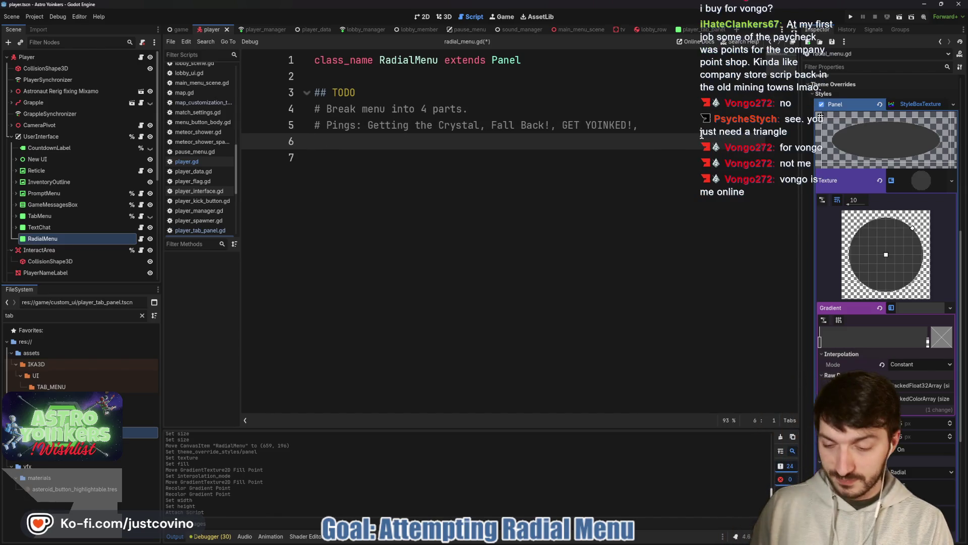
{"action": "type", "text": " get"}
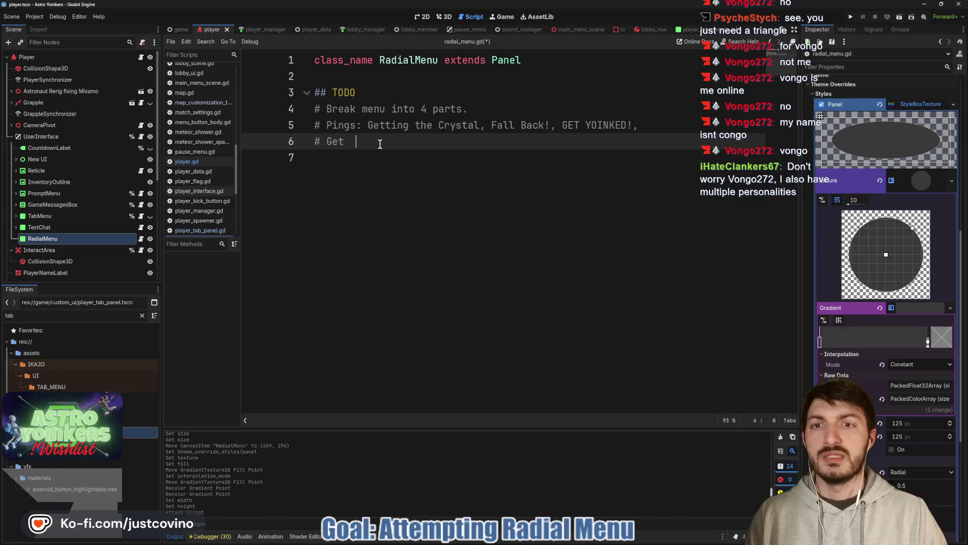
{"action": "type", "text": "mouse position"}
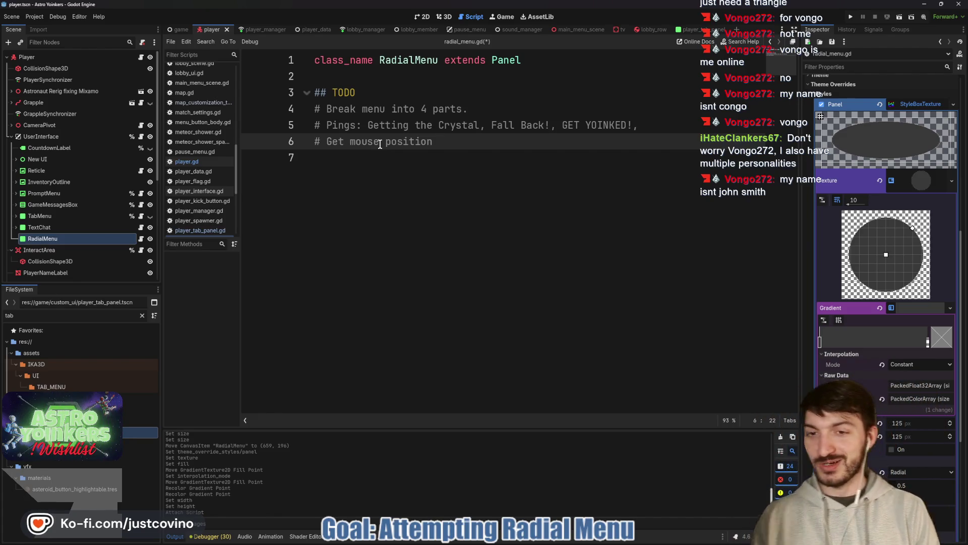
{"action": "type", "text": " to determin"}
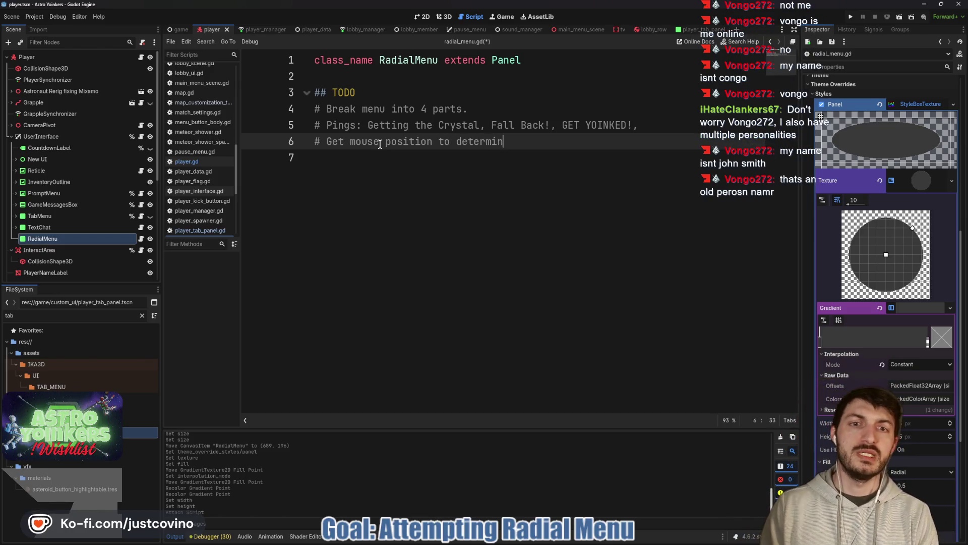
{"action": "type", "text": "e which "}
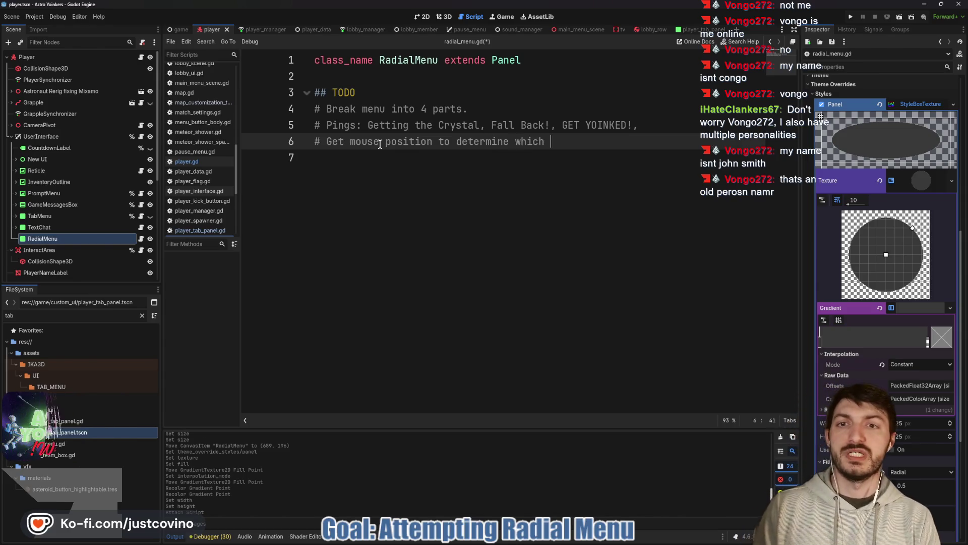
{"action": "type", "text": "ping to se"}
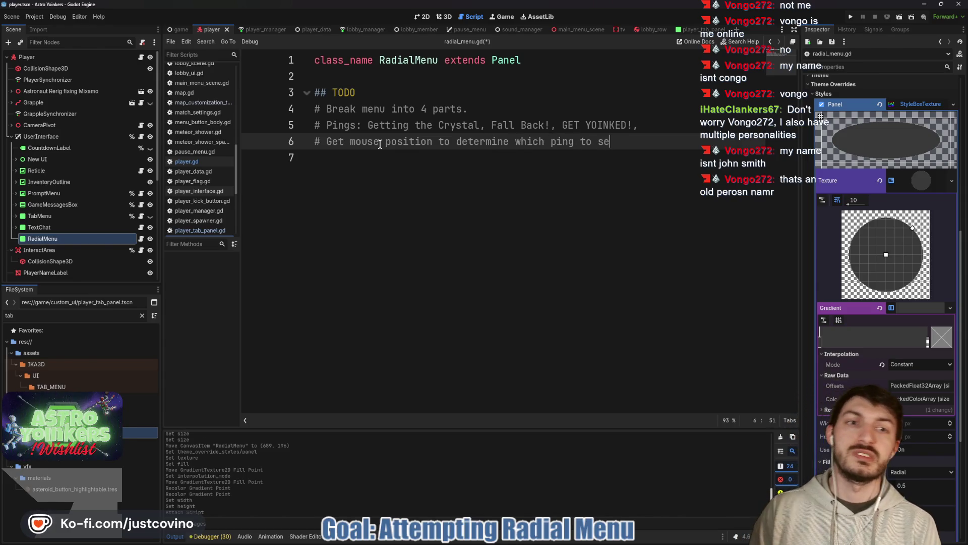
{"action": "type", "text": "nd"}
{"action": "key", "text": "Return"}
{"action": "key", "text": "ctrl+v"}
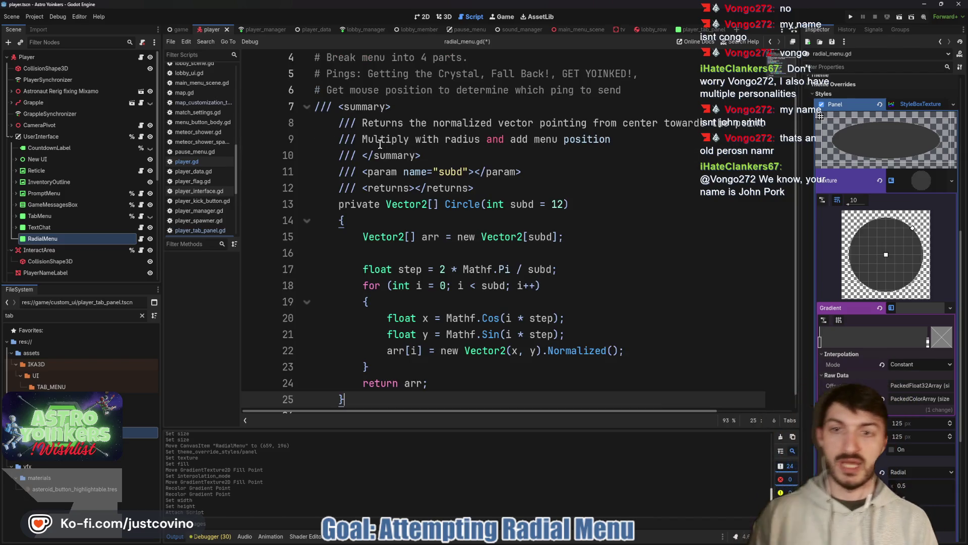
Step: Comment out the whole pasted Circle method with Ctrl+K
{"action": "key", "text": "shift+Up"}
{"action": "key", "text": "shift+Up"}
{"action": "mouse_move", "coordinate": [313, 346]}
{"action": "left_mouse_down"}
{"action": "mouse_move", "coordinate": [290, 157]}
{"action": "mouse_move", "coordinate": [302, 91]}
{"action": "mouse_move", "coordinate": [307, 104]}
{"action": "left_mouse_up"}
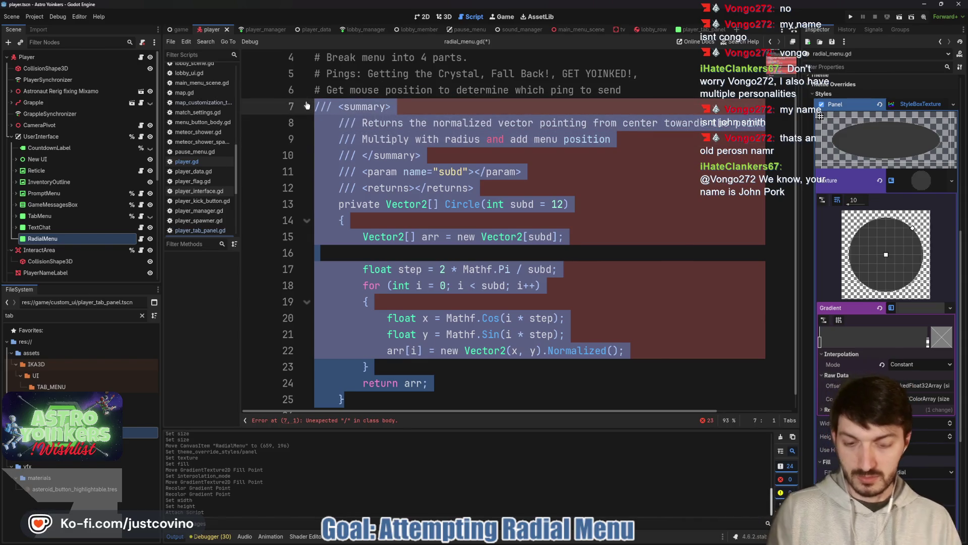
{"action": "key", "text": "ctrl+k"}
Step: Insert a '## How [developer] does it' credit heading above the method and save
{"action": "left_click", "coordinate": [645, 93]}
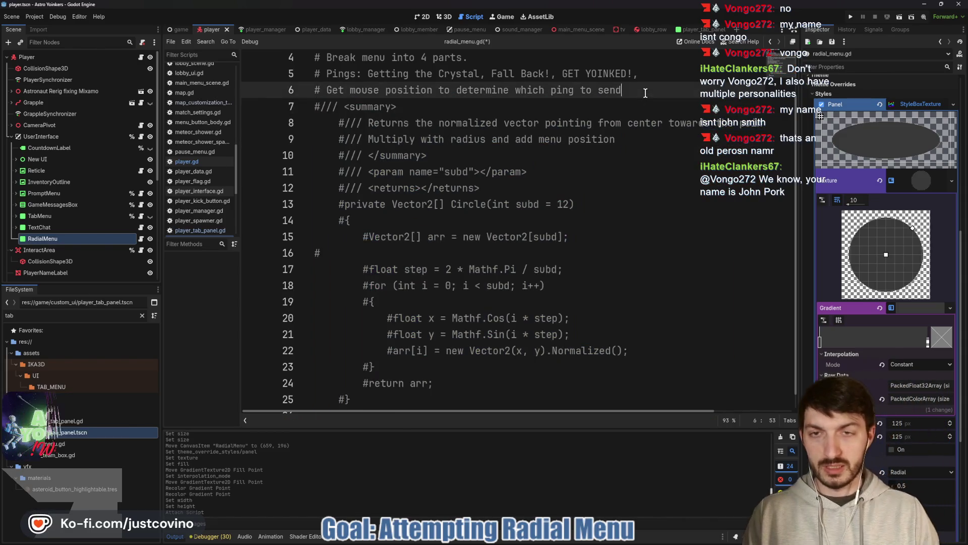
{"action": "key", "text": "Return"}
{"action": "type", "text": "## How "}
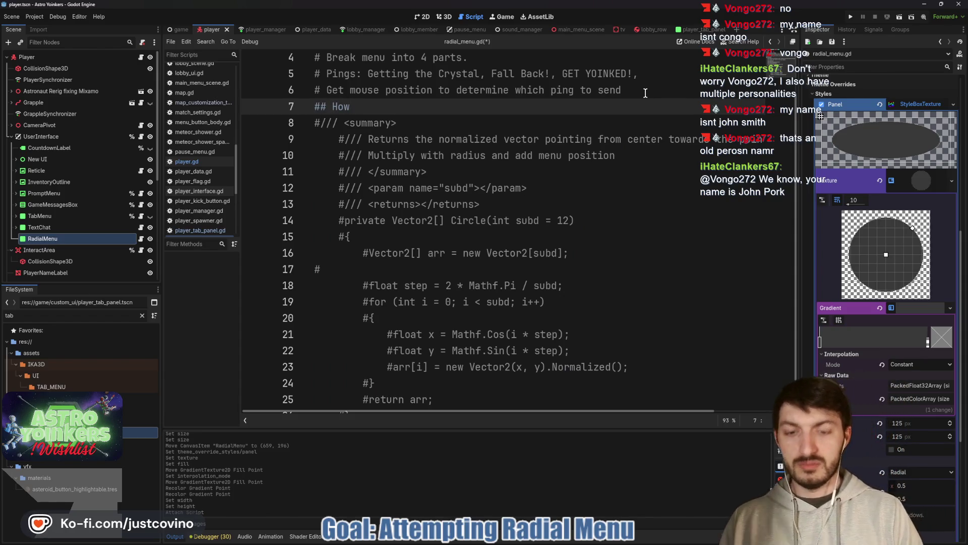
{"action": "type", "text": "MuNgLo does it ##"}
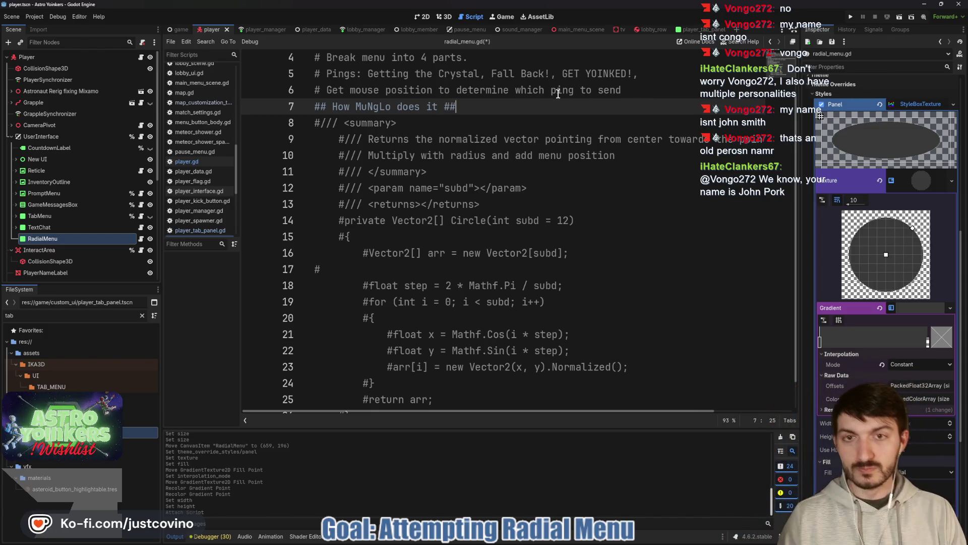
{"action": "key", "text": "ctrl+s"}
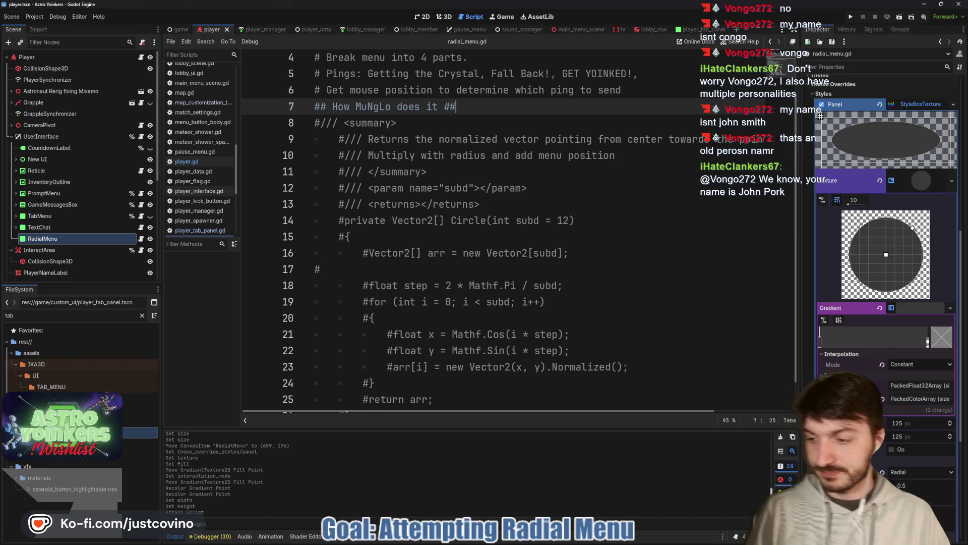
{"action": "left_click", "coordinate": [535, 187]}
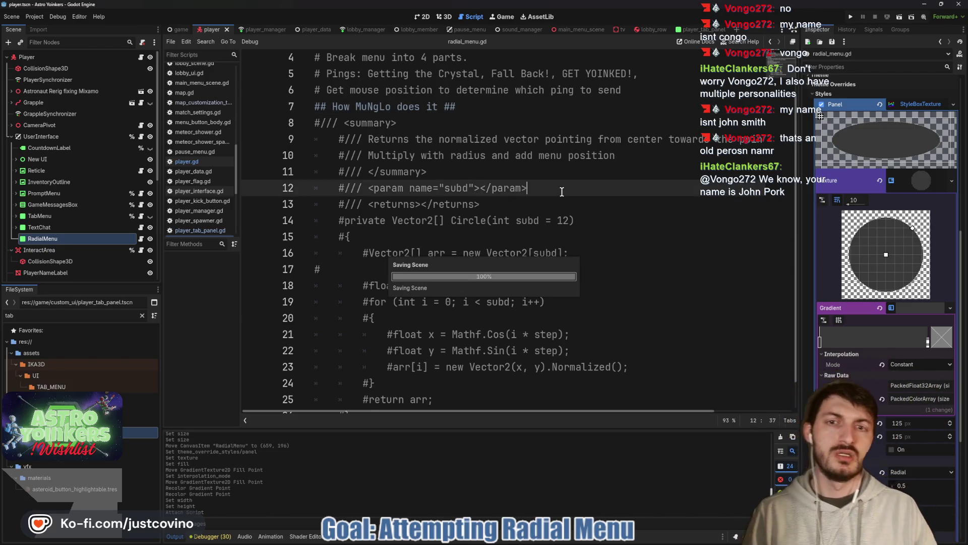